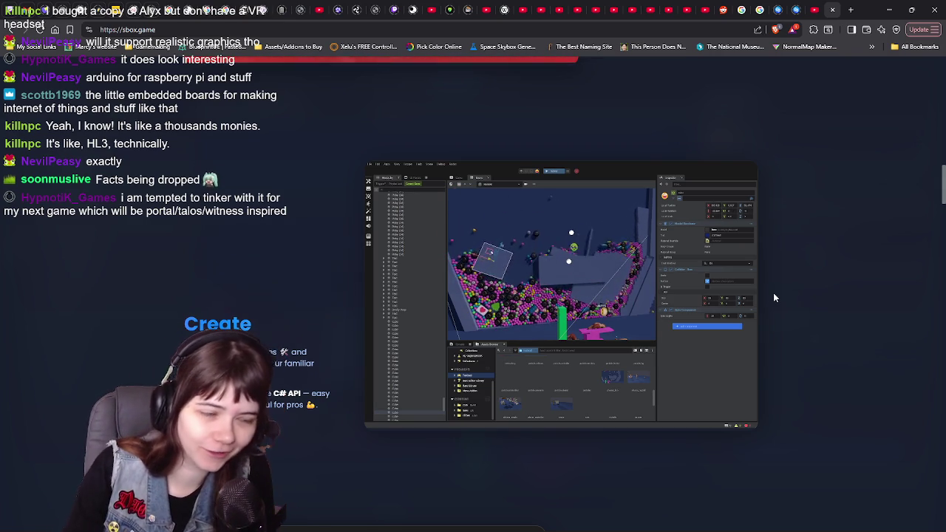
# Read down the s&box homepage from Create to the C# section, highlighting and clearing passages.
pyautogui.scroll(-1, 813, 284)
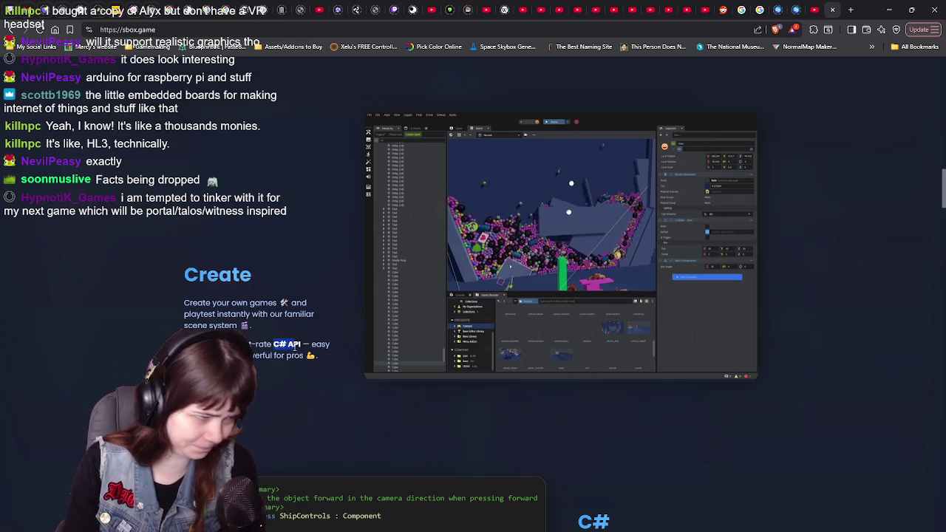
pyautogui.moveTo(273, 344); pyautogui.dragTo(303, 348)
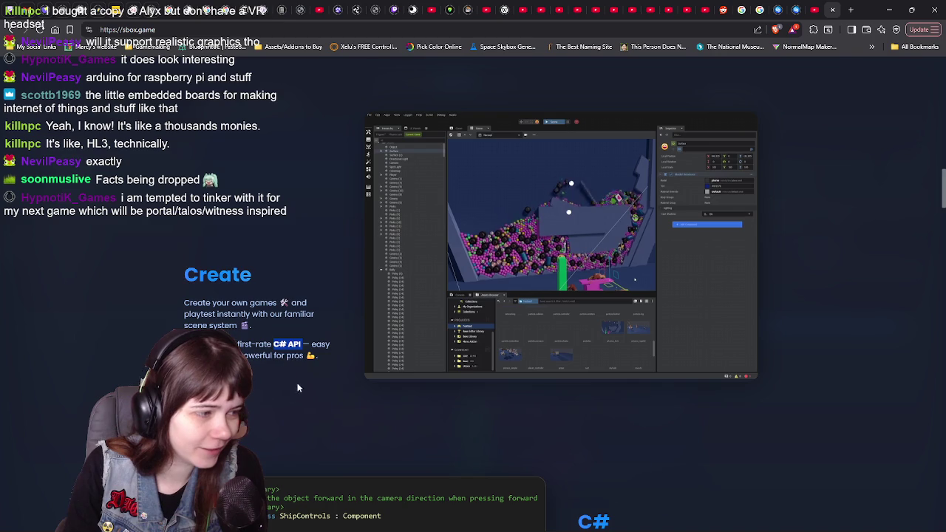
pyautogui.scroll(-1, 130, 374)
pyautogui.scroll(-3, 130, 373)
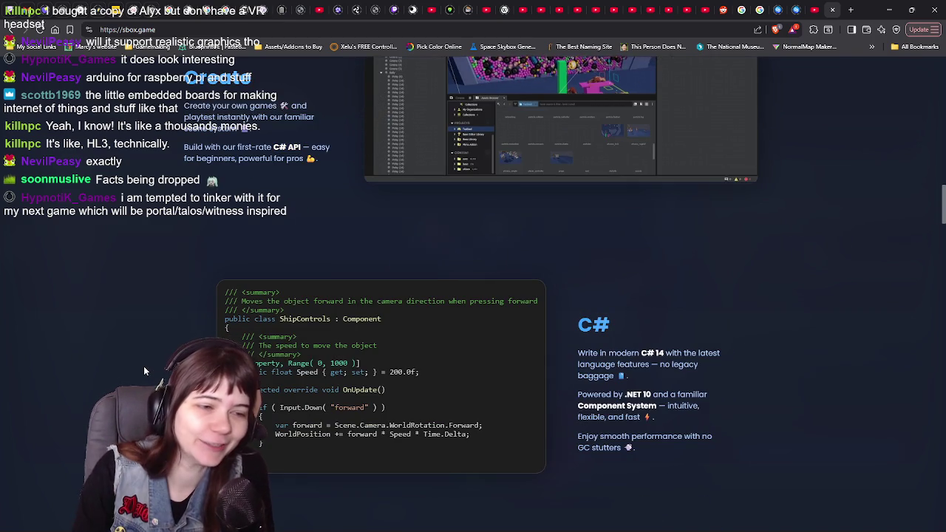
pyautogui.scroll(-1, 591, 325)
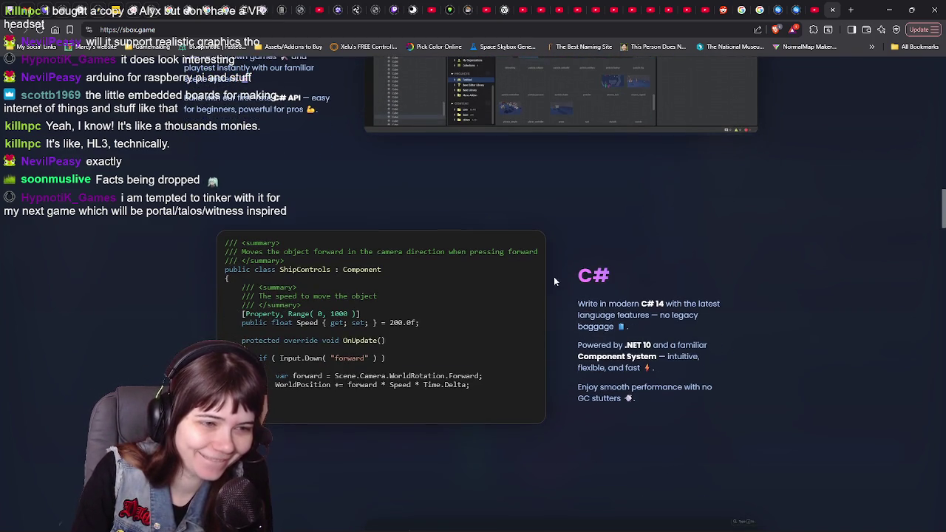
pyautogui.moveTo(553, 276); pyautogui.dragTo(681, 428)
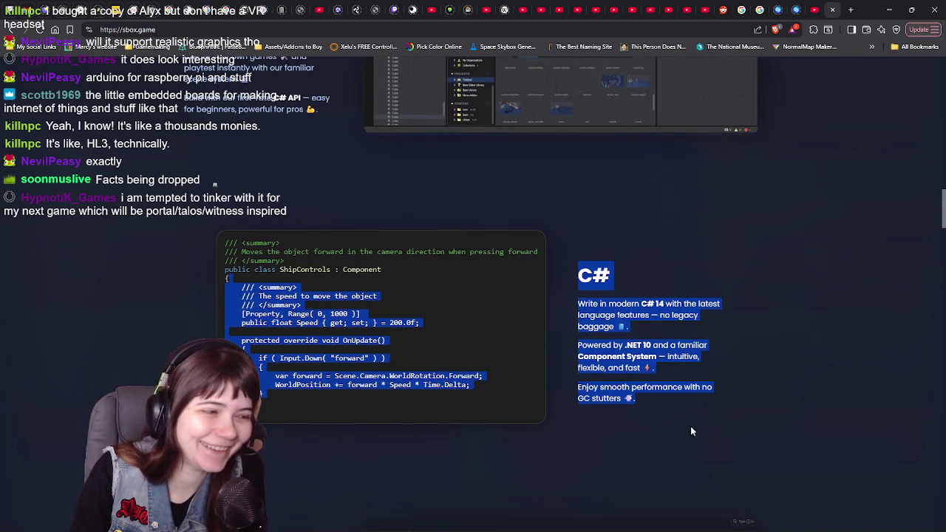
pyautogui.click(653, 427)
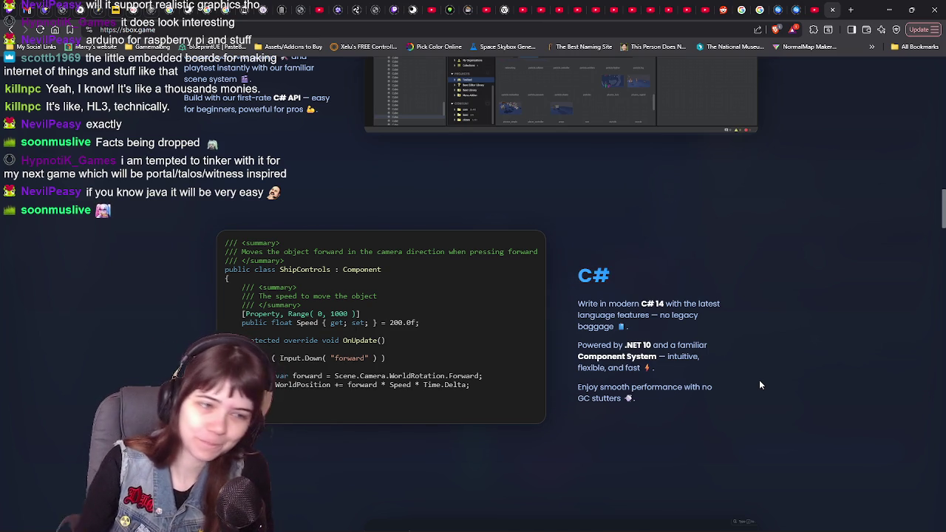
pyautogui.scroll(-5, 807, 345)
# Scroll past the Open Source GitHub screenshot down to the Share section.
pyautogui.scroll(-1, 809, 346)
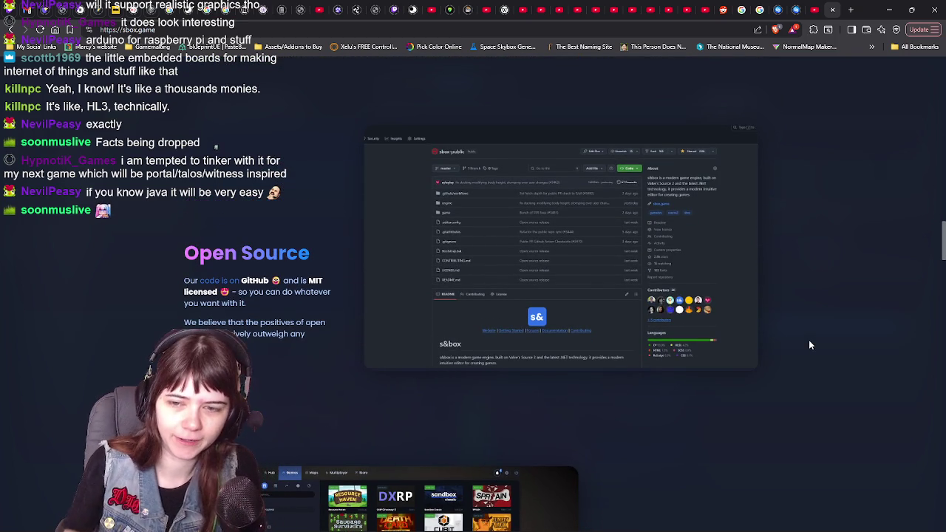
pyautogui.scroll(-1, 808, 345)
pyautogui.scroll(1, 808, 345)
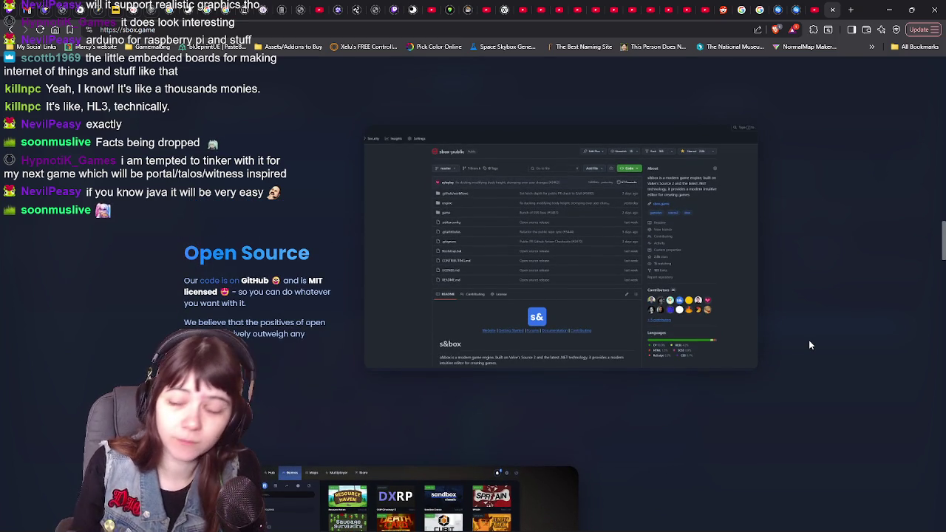
pyautogui.scroll(-2, 810, 346)
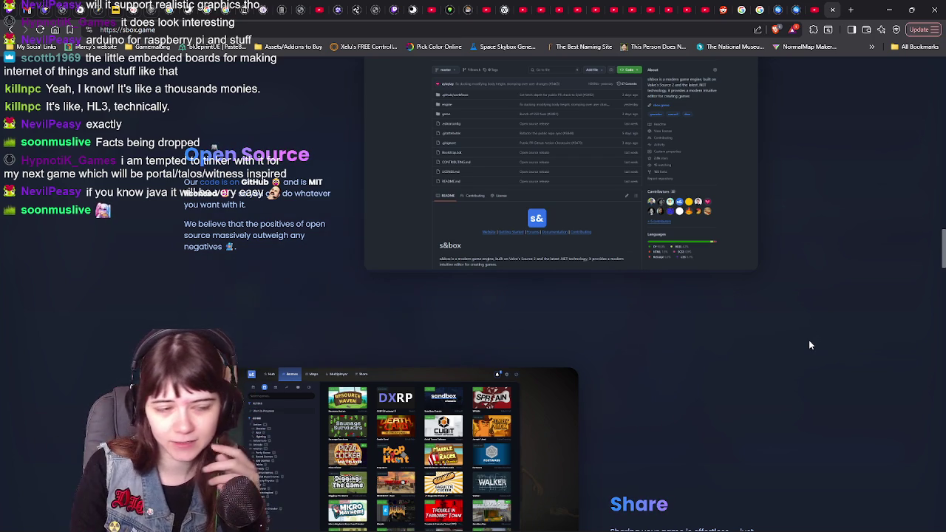
pyautogui.scroll(-3, 810, 345)
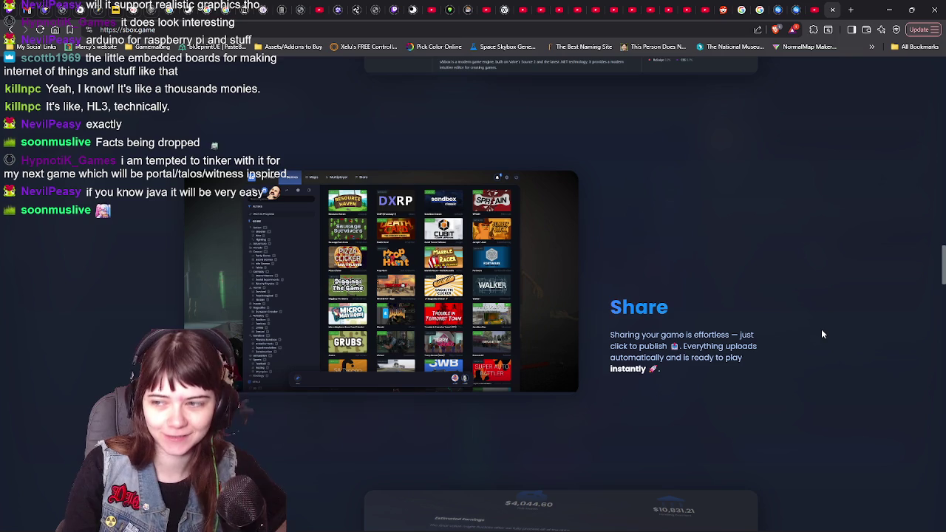
pyautogui.scroll(-2, 822, 335)
# Scroll past Play Fund and Multiplayer to Hotload, selecting then clearing its blurb.
pyautogui.scroll(-3, 822, 335)
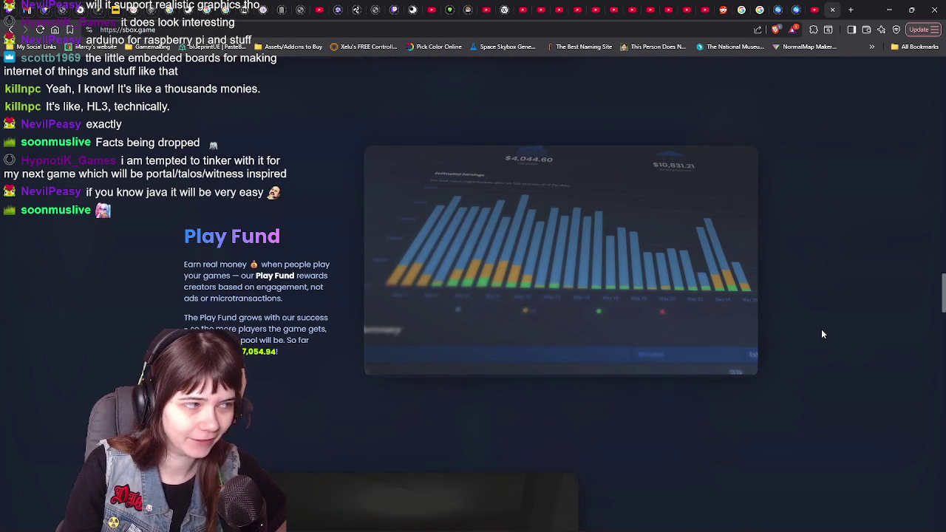
pyautogui.scroll(-1, 821, 335)
pyautogui.scroll(-1, 822, 335)
pyautogui.scroll(-1, 822, 335)
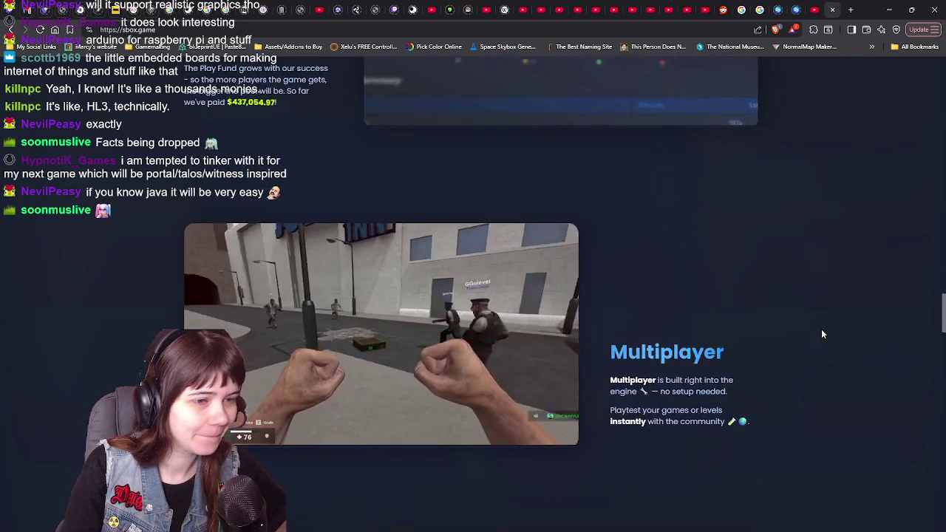
pyautogui.scroll(-1, 822, 335)
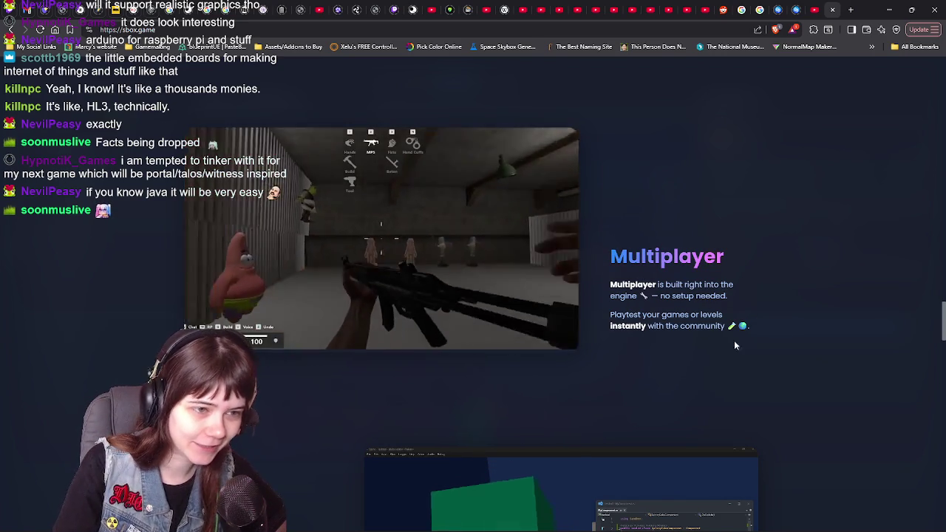
pyautogui.scroll(-1, 830, 326)
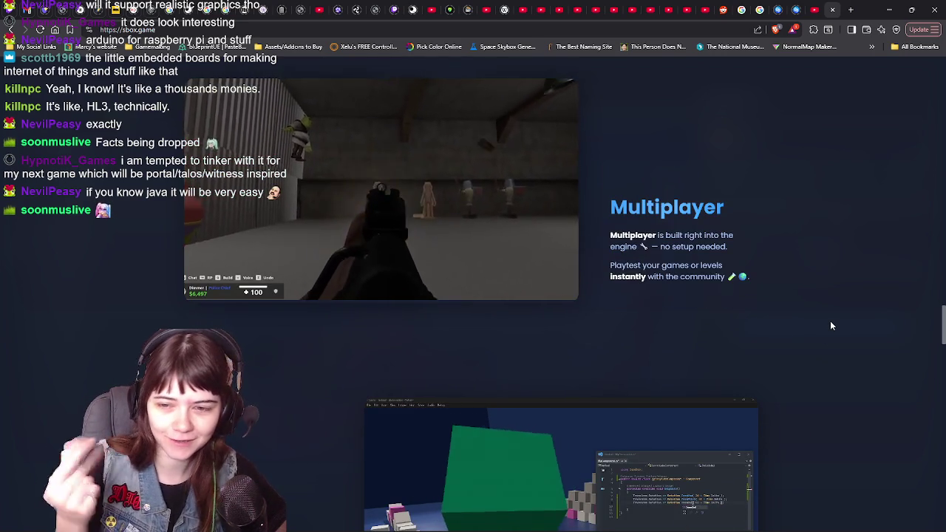
pyautogui.scroll(-1, 829, 326)
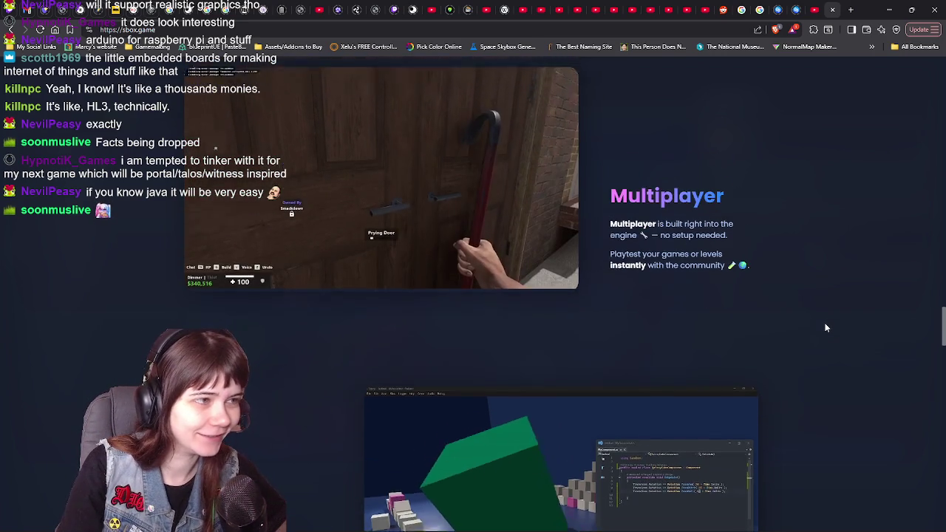
pyautogui.scroll(-3, 826, 327)
pyautogui.scroll(-1, 825, 325)
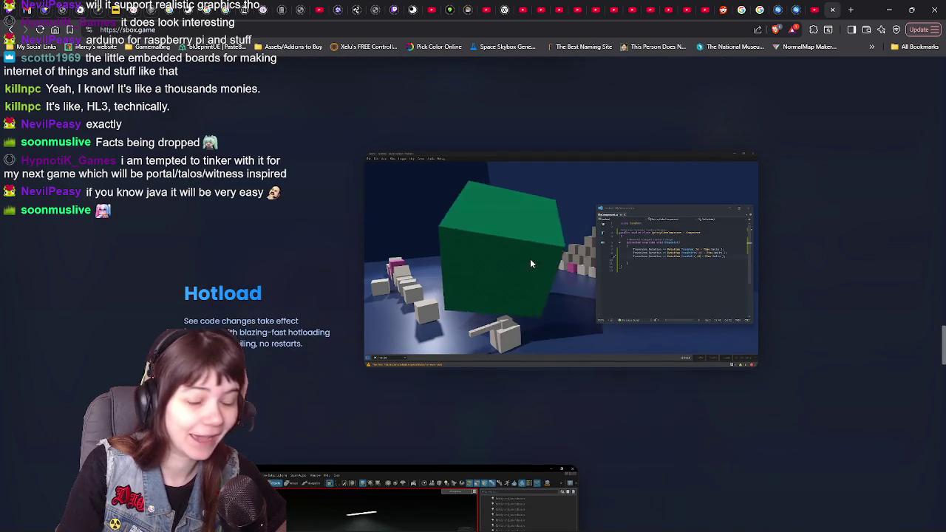
pyautogui.scroll(-1, 318, 274)
pyautogui.moveTo(184, 271); pyautogui.dragTo(325, 309)
pyautogui.click(325, 309)
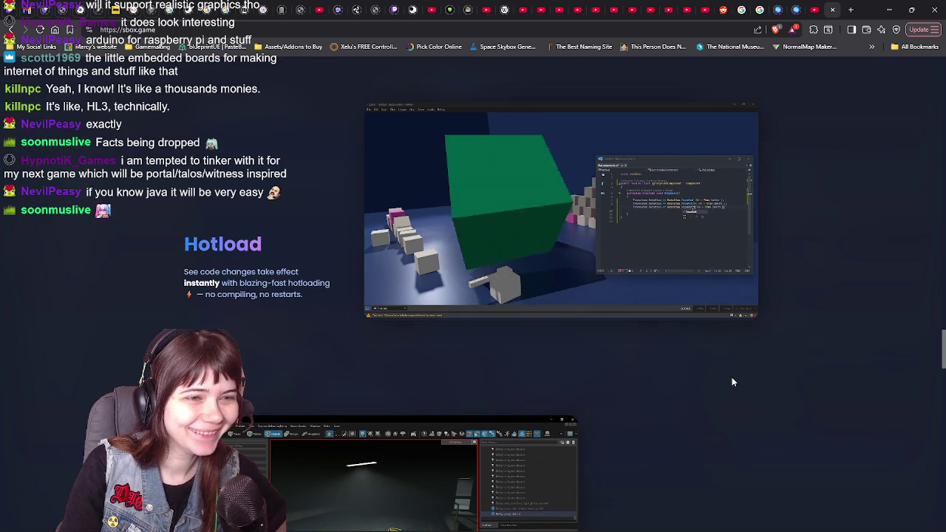
# Scroll past Cloud Assets and Hammer, then highlight the Action Graph description paragraph.
pyautogui.scroll(-4, 731, 377)
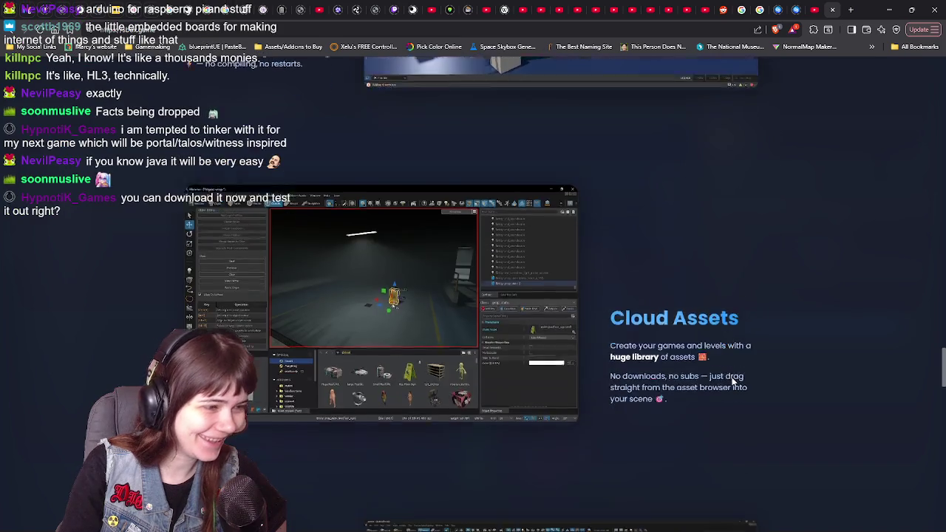
pyautogui.scroll(-3, 828, 385)
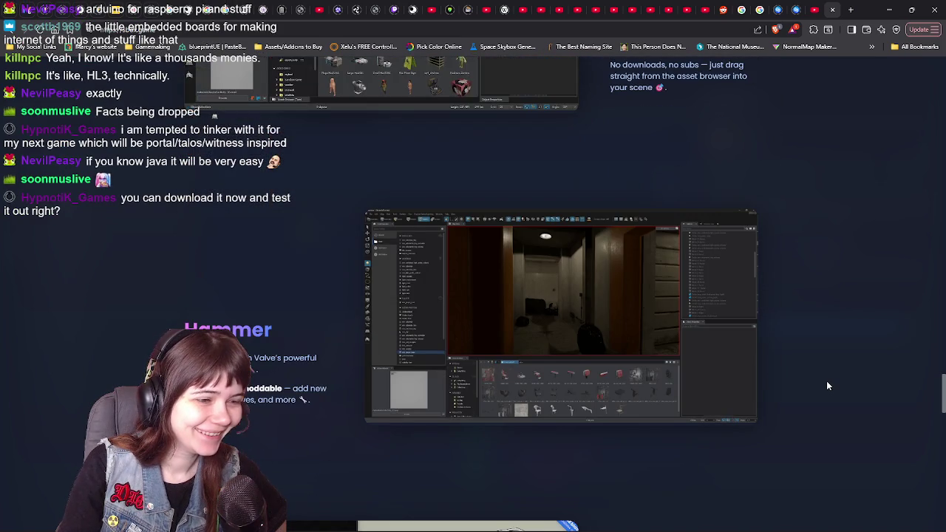
pyautogui.scroll(-2, 827, 385)
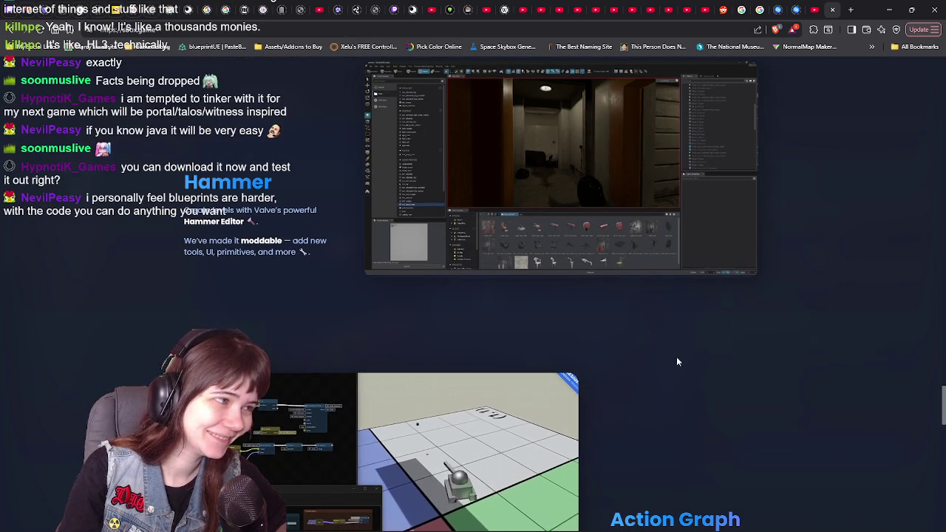
pyautogui.moveTo(182, 221); pyautogui.dragTo(247, 221)
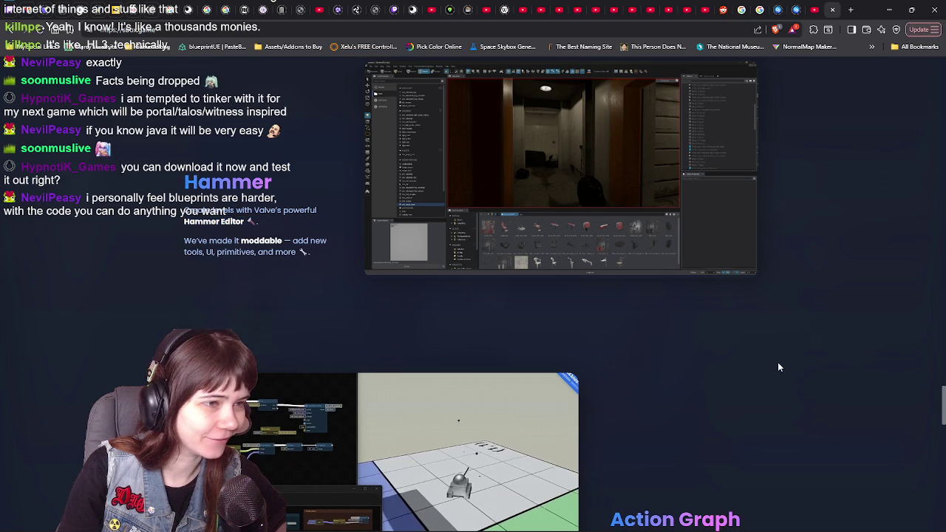
pyautogui.scroll(1, 777, 362)
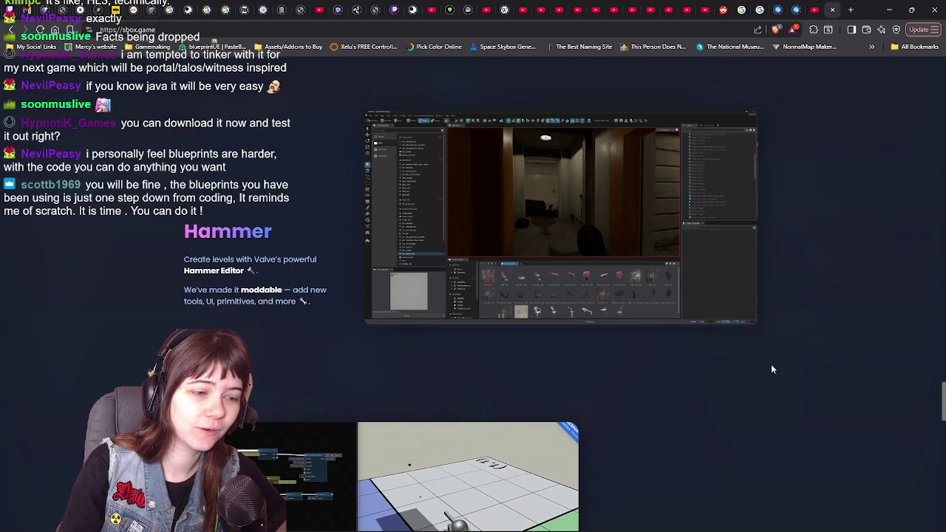
pyautogui.scroll(-3, 772, 368)
pyautogui.scroll(-1, 761, 355)
pyautogui.scroll(-1, 732, 358)
pyautogui.moveTo(610, 302); pyautogui.dragTo(755, 336)
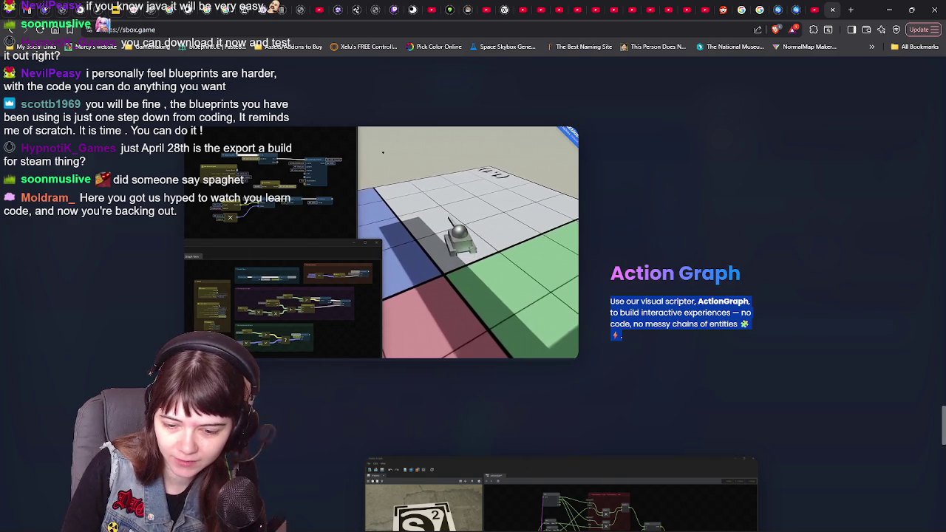
# Clear the Action Graph text selection and scroll down to the Shader Graph screenshot.
pyautogui.hotkey('alt', 'Tab')
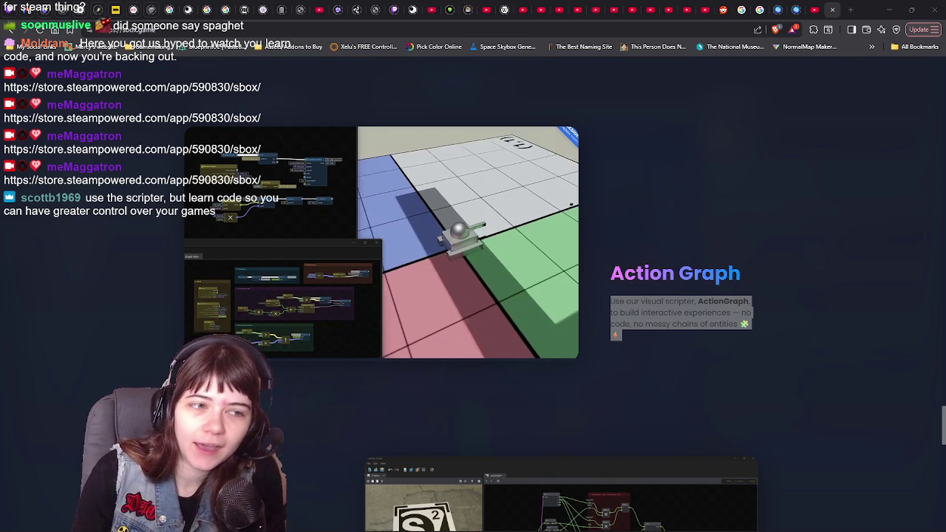
pyautogui.click(839, 275)
pyautogui.scroll(-1, 840, 278)
pyautogui.scroll(-2, 835, 278)
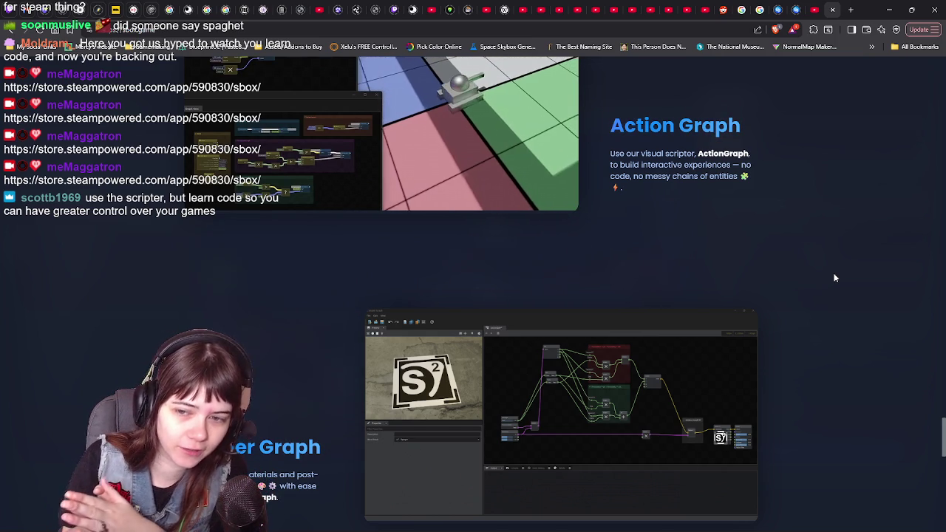
pyautogui.scroll(-2, 852, 310)
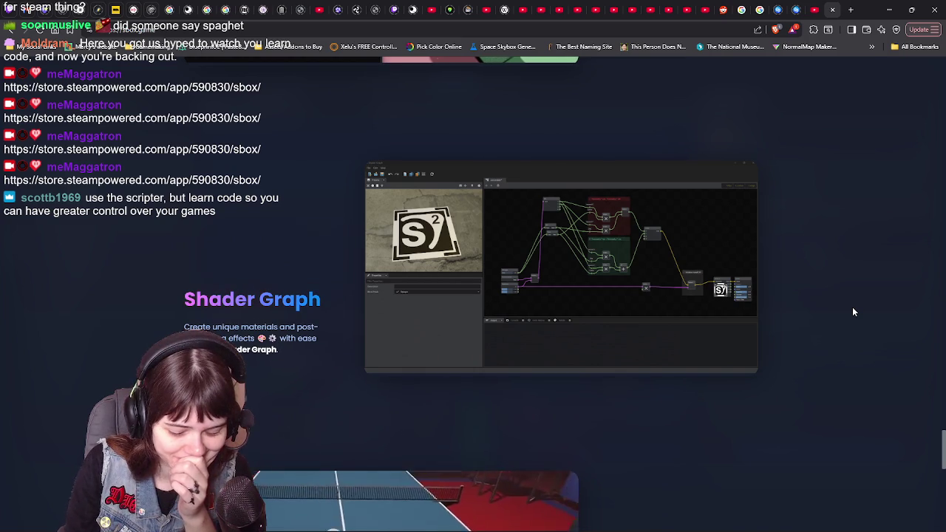
# Scroll through Shader Graph, briefly back to Action Graph, then down to Virtual Reality.
pyautogui.scroll(-2, 853, 312)
pyautogui.scroll(-1, 852, 312)
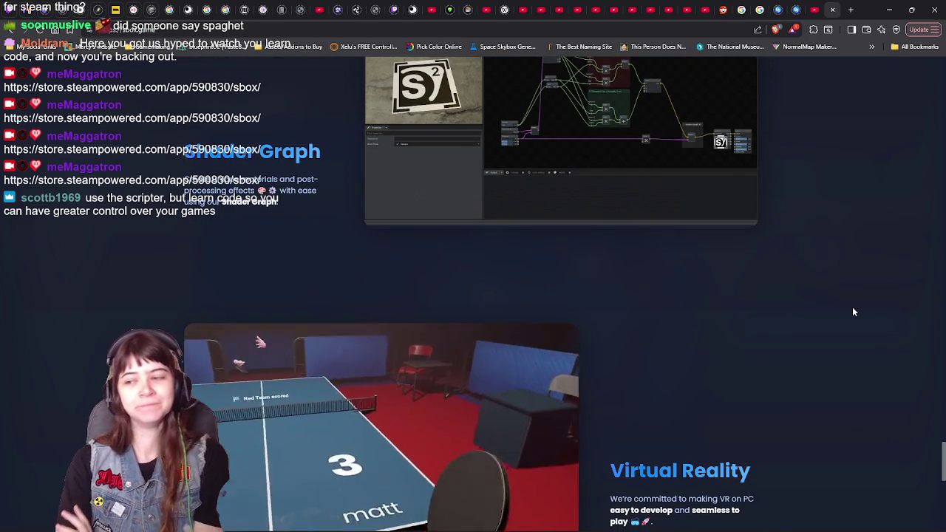
pyautogui.scroll(4, 842, 315)
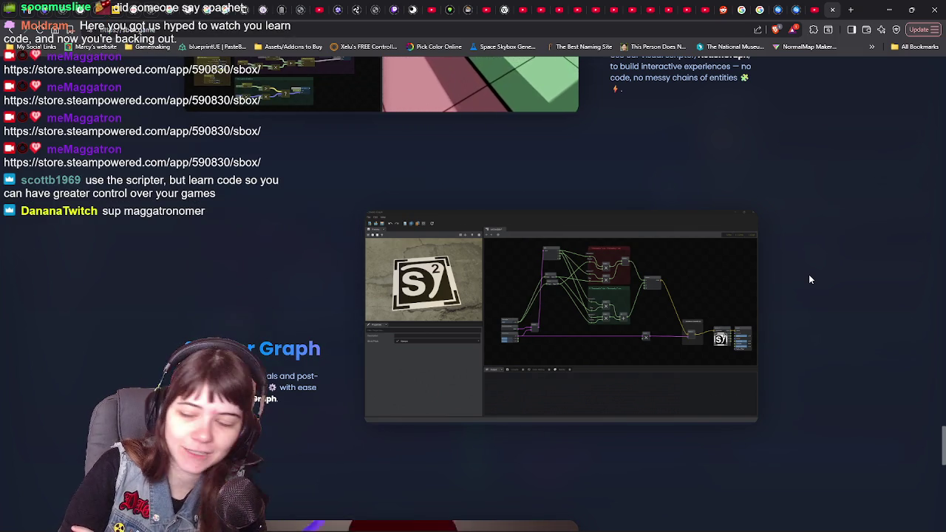
pyautogui.scroll(4, 809, 279)
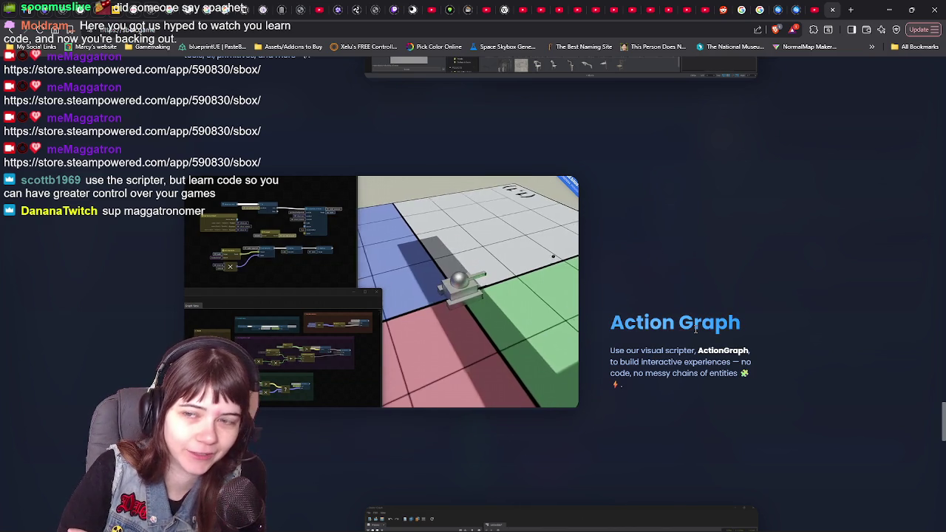
pyautogui.scroll(-1, 812, 340)
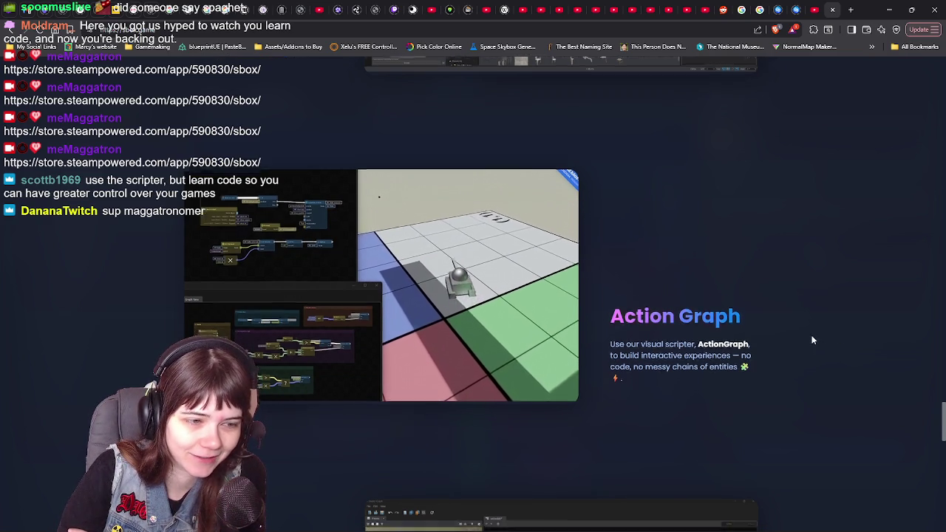
pyautogui.moveTo(689, 324); pyautogui.dragTo(722, 324)
pyautogui.click(783, 338)
pyautogui.scroll(-4, 783, 337)
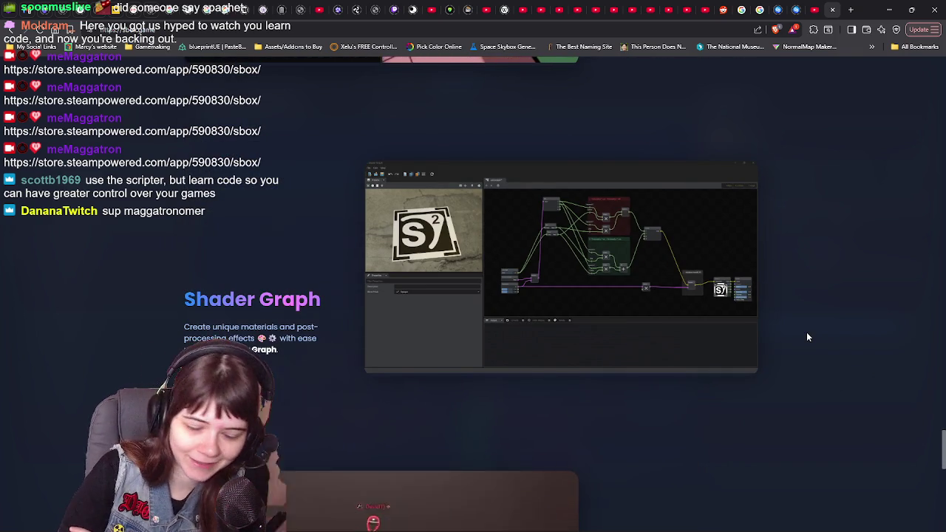
pyautogui.scroll(-3, 807, 337)
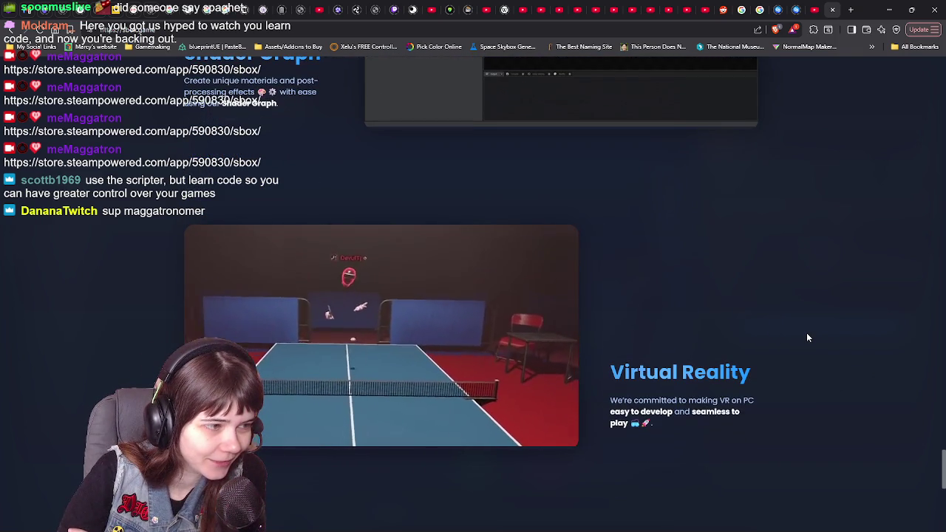
pyautogui.scroll(-1, 807, 338)
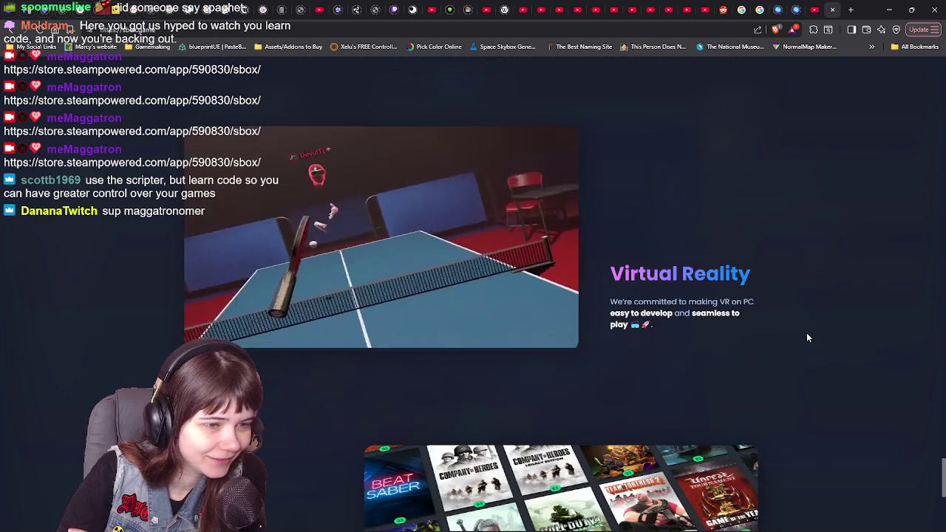
# Scroll past Virtual Reality to the Publishing section and its game-cover grid.
pyautogui.scroll(-2, 807, 338)
pyautogui.scroll(-2, 807, 337)
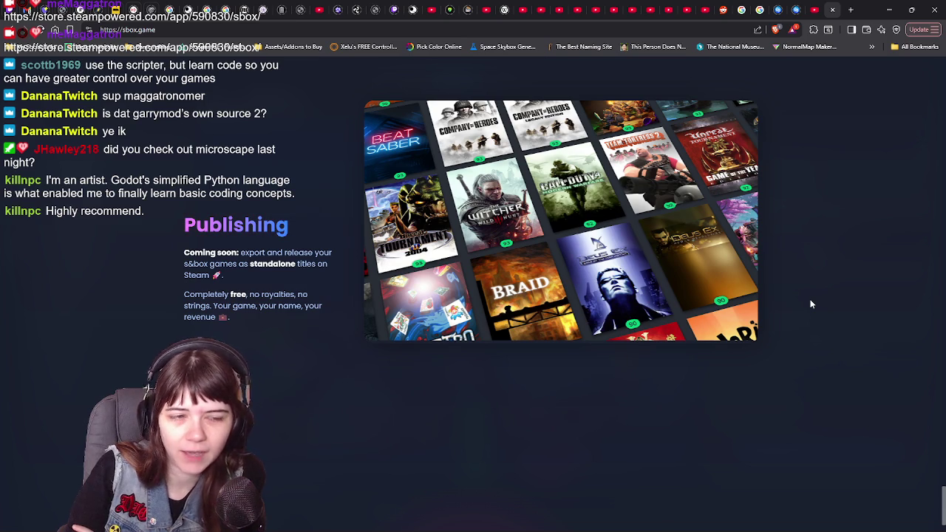
pyautogui.scroll(-1, 788, 301)
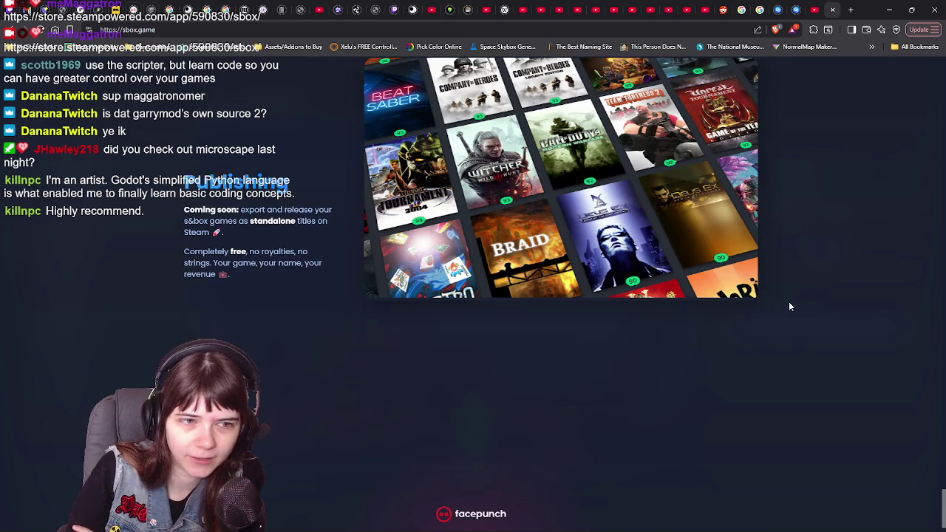
pyautogui.scroll(1, 790, 306)
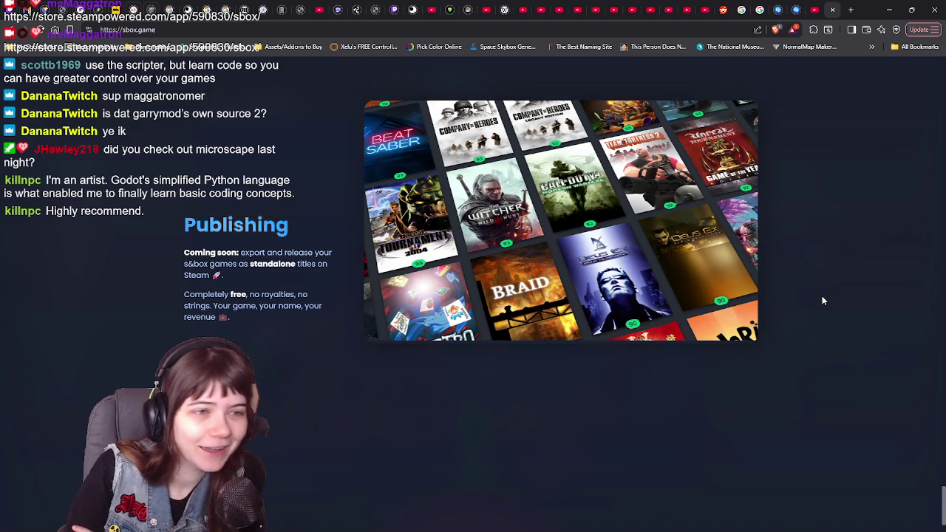
pyautogui.scroll(-2, 822, 301)
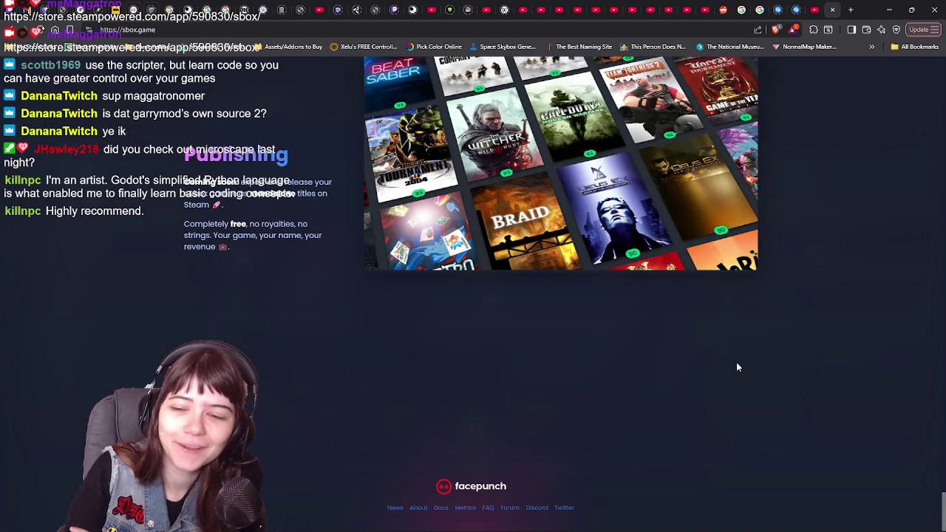
pyautogui.scroll(1, 737, 367)
pyautogui.scroll(1, 737, 367)
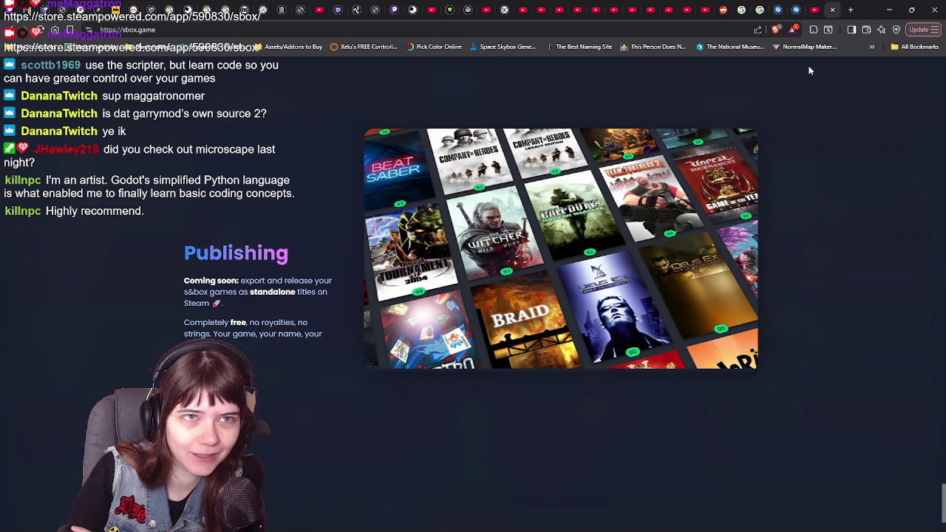
pyautogui.click(889, 10)
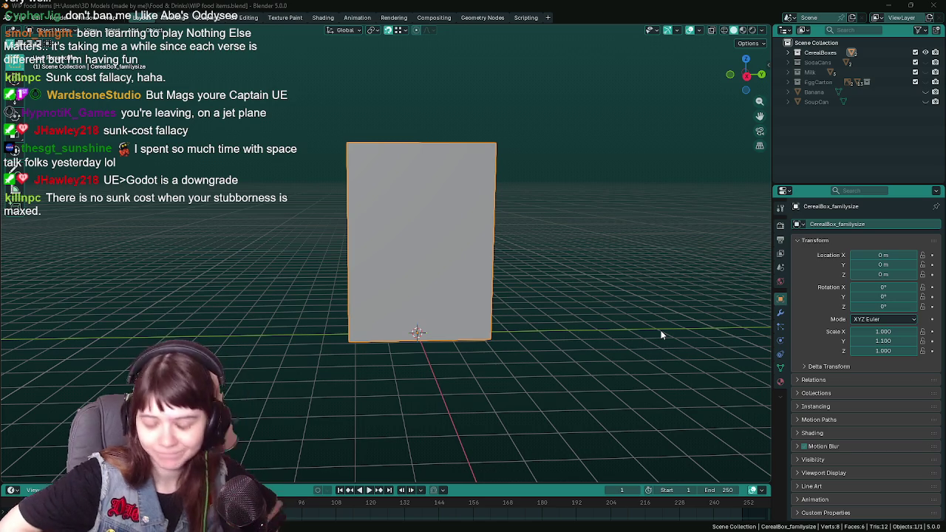
# Save the WIP food items file while orbiting around the cereal box.
pyautogui.moveTo(665, 328)
pyautogui.mouseDown(button='middle')
pyautogui.moveTo(559, 326)
pyautogui.moveTo(551, 318)
pyautogui.mouseUp(button='middle')
pyautogui.hotkey('ctrl', 's')
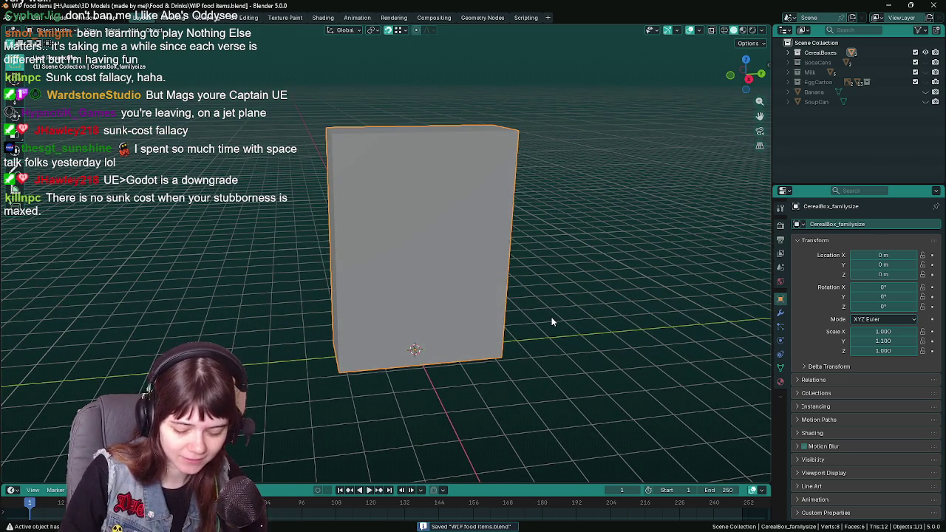
pyautogui.moveTo(530, 327)
pyautogui.mouseDown(button='middle')
pyautogui.moveTo(544, 326)
pyautogui.moveTo(528, 338)
pyautogui.mouseUp(button='middle')
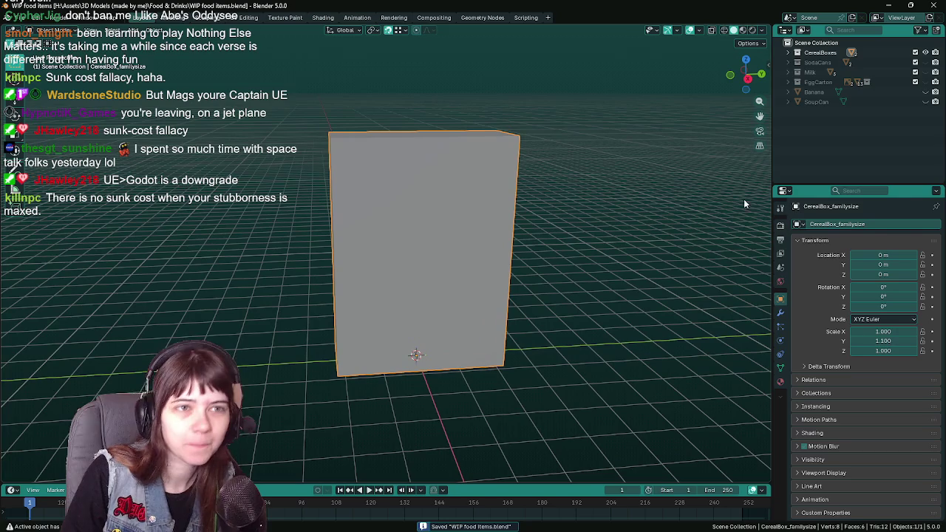
# Compare CerealBox and CerealBox_familysize by showing each one alone.
pyautogui.click(788, 62)
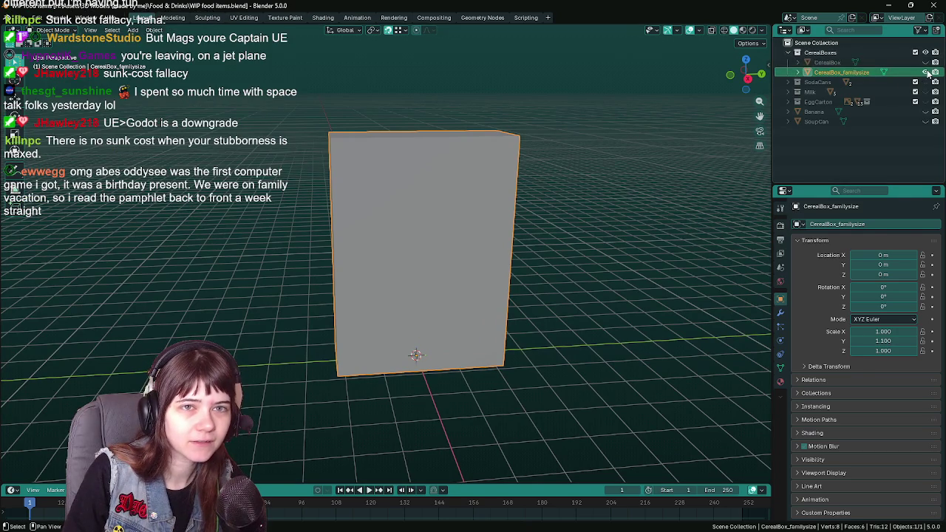
pyautogui.click(925, 72)
pyautogui.click(926, 62)
pyautogui.click(926, 62)
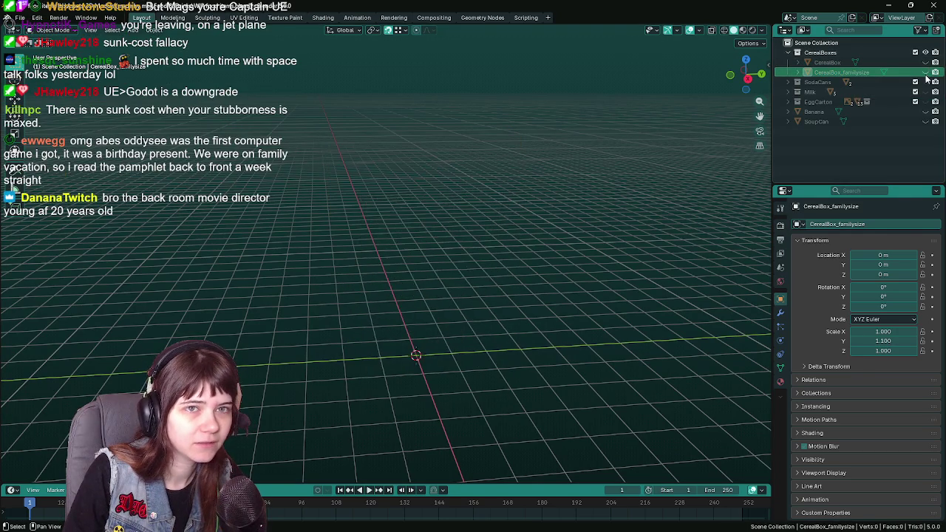
pyautogui.click(925, 72)
pyautogui.scroll(-2, 628, 196)
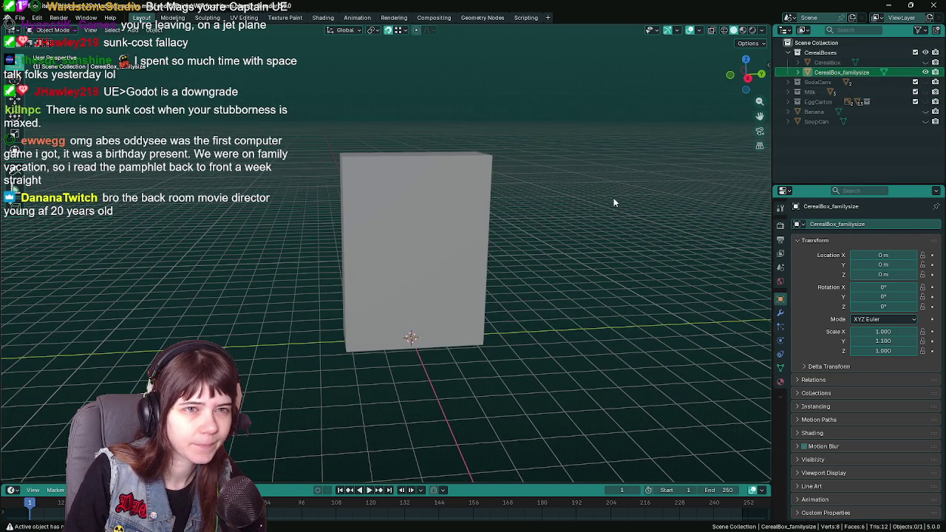
pyautogui.click(788, 52)
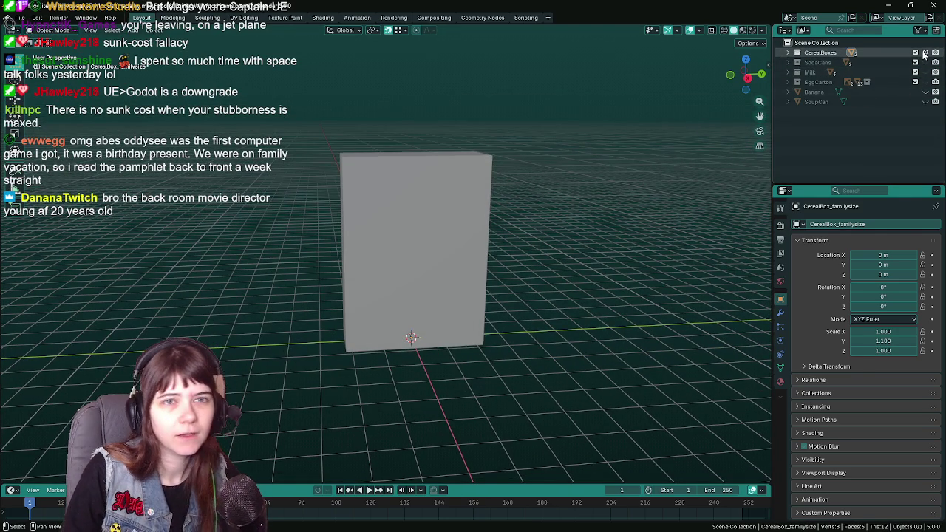
# Hide the CerealBoxes collection and compare EnergyDrinkCan and SodaCan individually.
pyautogui.click(926, 53)
pyautogui.click(926, 62)
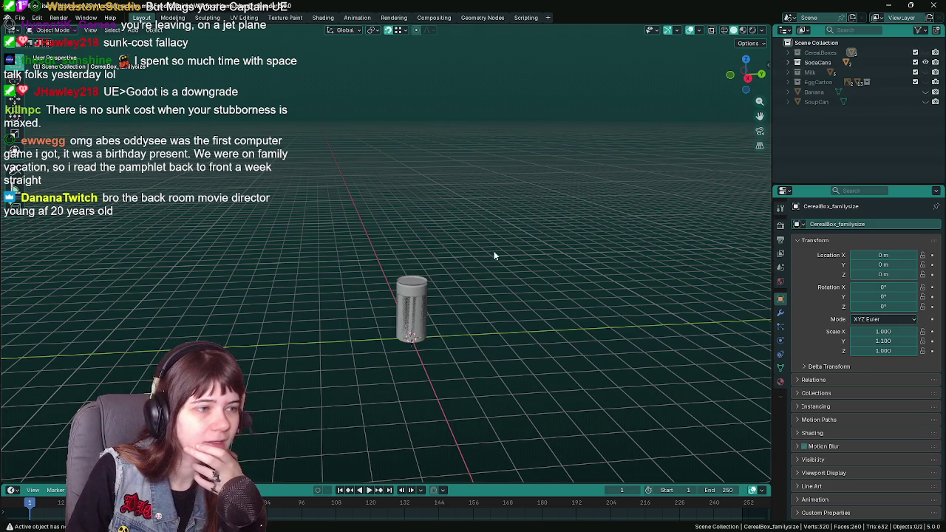
pyautogui.scroll(3, 509, 251)
pyautogui.click(788, 62)
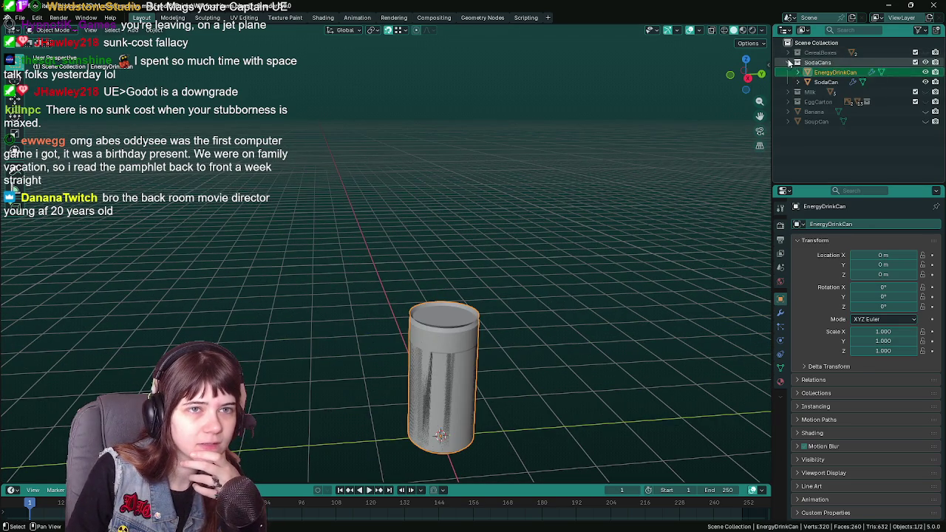
pyautogui.click(926, 72)
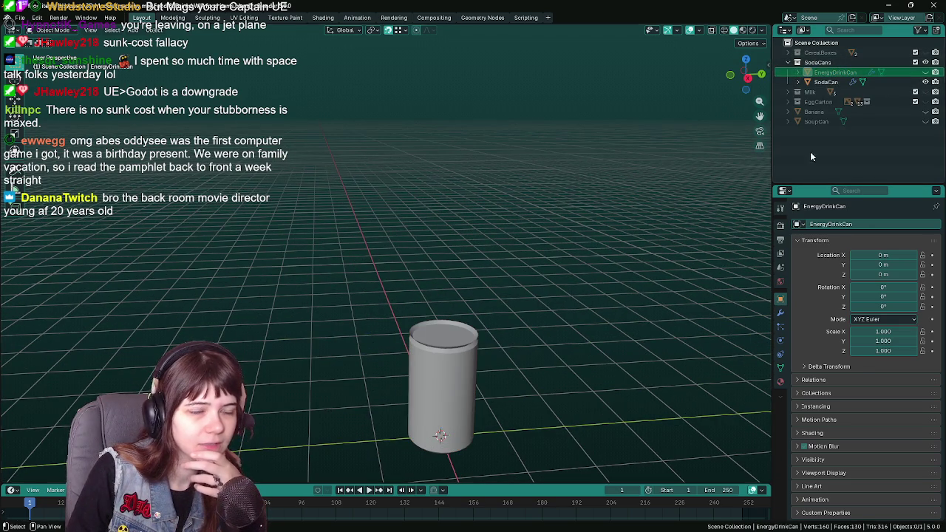
pyautogui.click(926, 82)
pyautogui.click(927, 72)
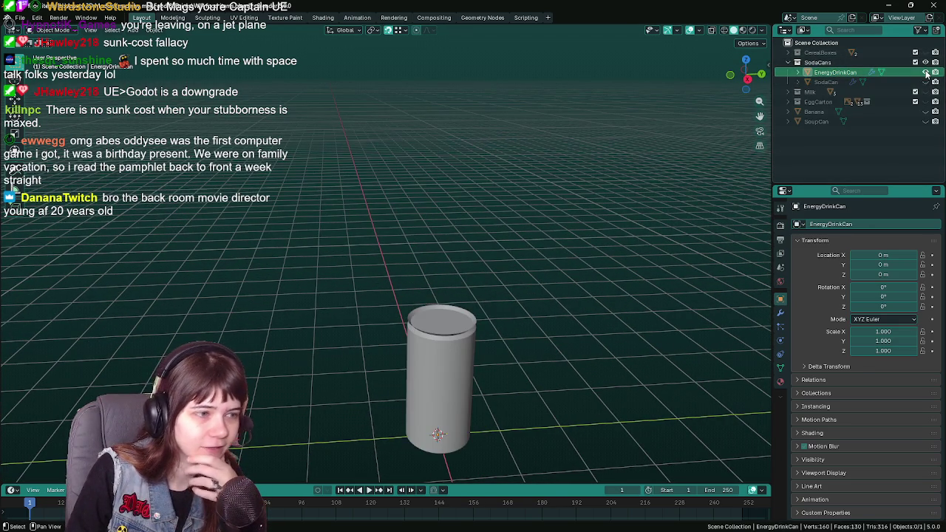
pyautogui.click(926, 72)
pyautogui.click(926, 72)
pyautogui.click(926, 82)
pyautogui.click(926, 72)
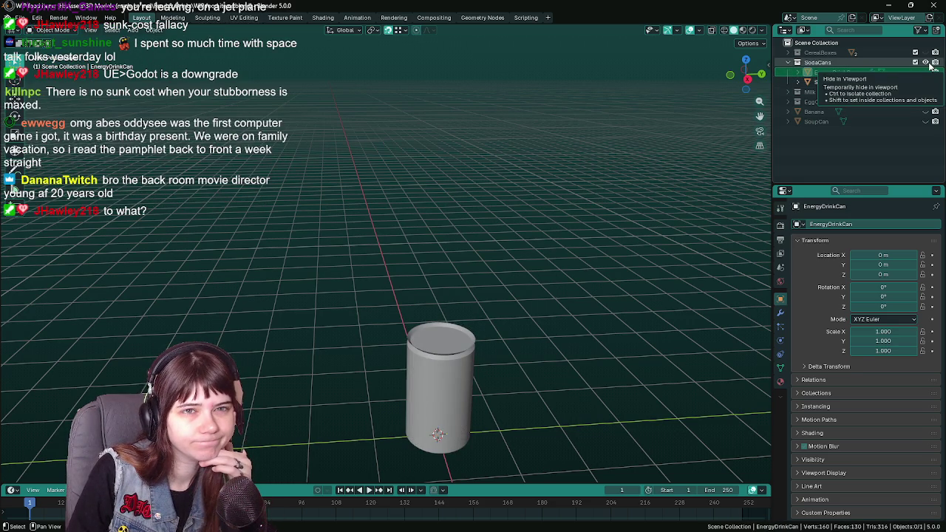
pyautogui.click(789, 62)
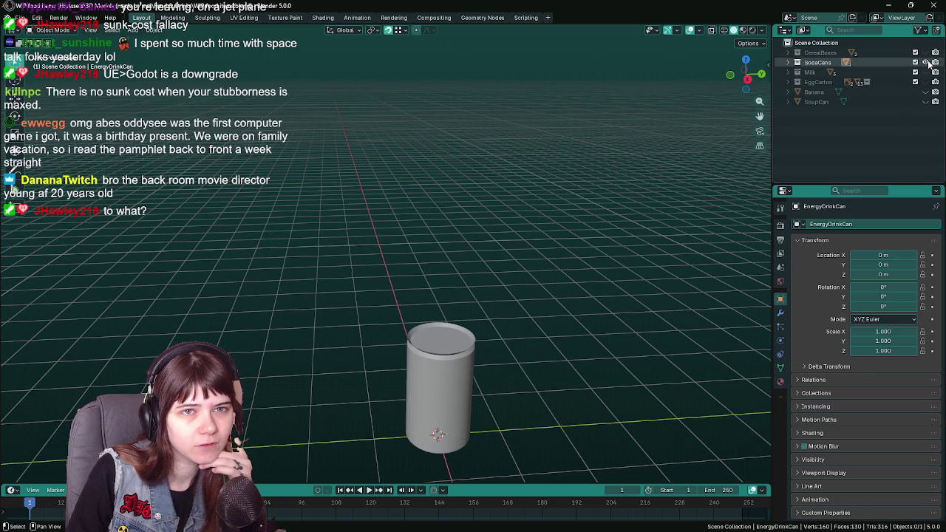
# Hide the soda cans, then view the Milk carton and the EggCarton alone.
pyautogui.click(926, 62)
pyautogui.click(926, 72)
pyautogui.click(408, 237)
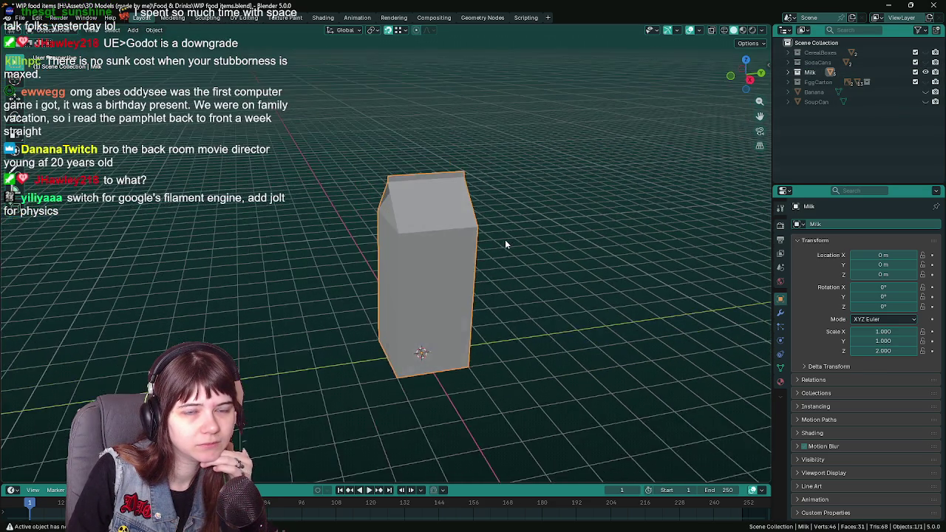
pyautogui.click(926, 72)
pyautogui.click(926, 82)
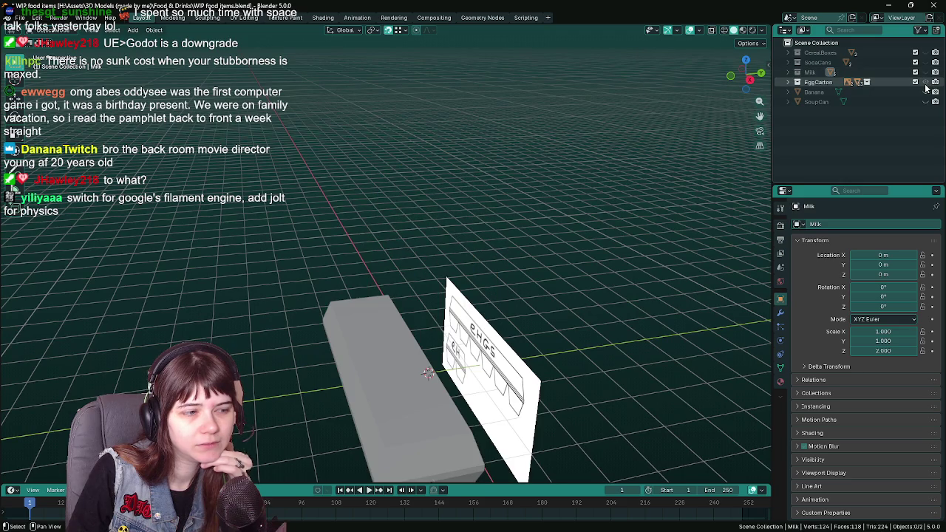
pyautogui.moveTo(518, 221); pyautogui.dragTo(562, 244, button='middle')
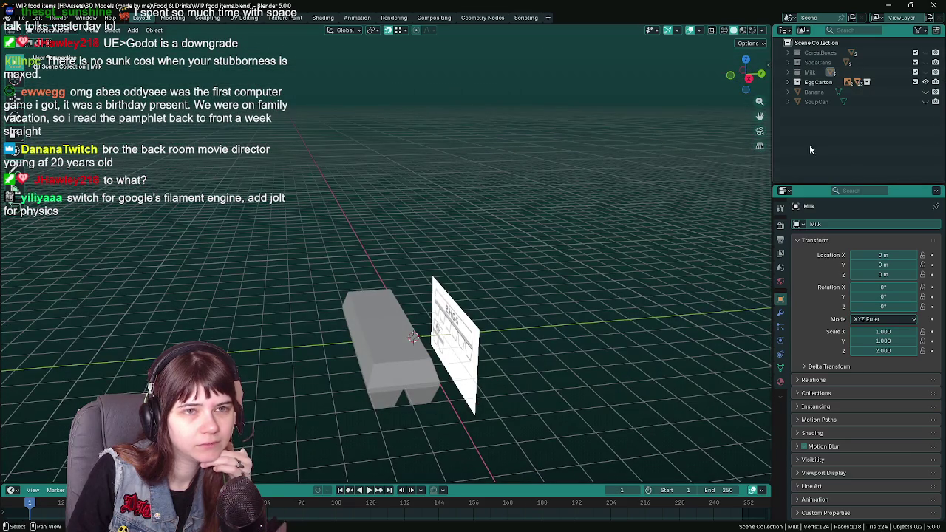
pyautogui.click(926, 82)
# View the Banana and then the SoupCan alone, finally hiding both.
pyautogui.click(926, 91)
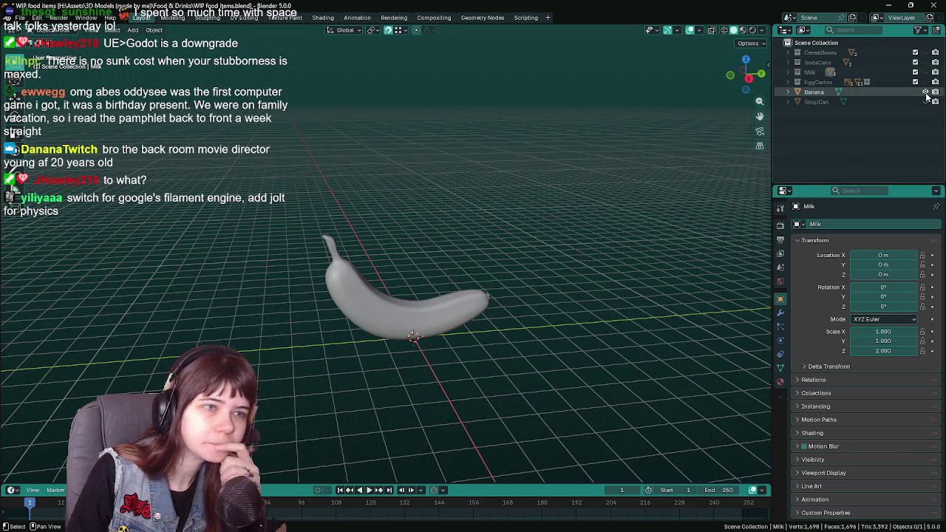
pyautogui.scroll(1, 467, 404)
pyautogui.scroll(3, 467, 404)
pyautogui.click(467, 401)
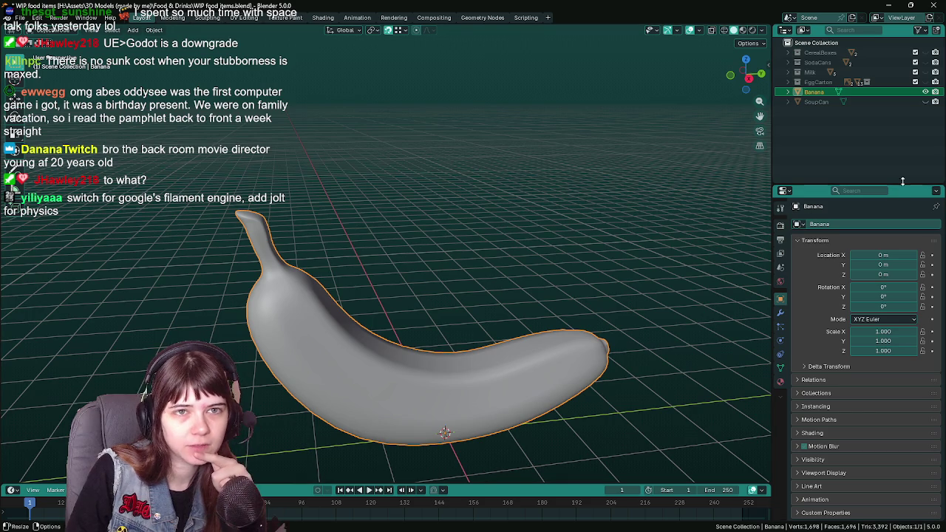
pyautogui.click(925, 92)
pyautogui.click(925, 101)
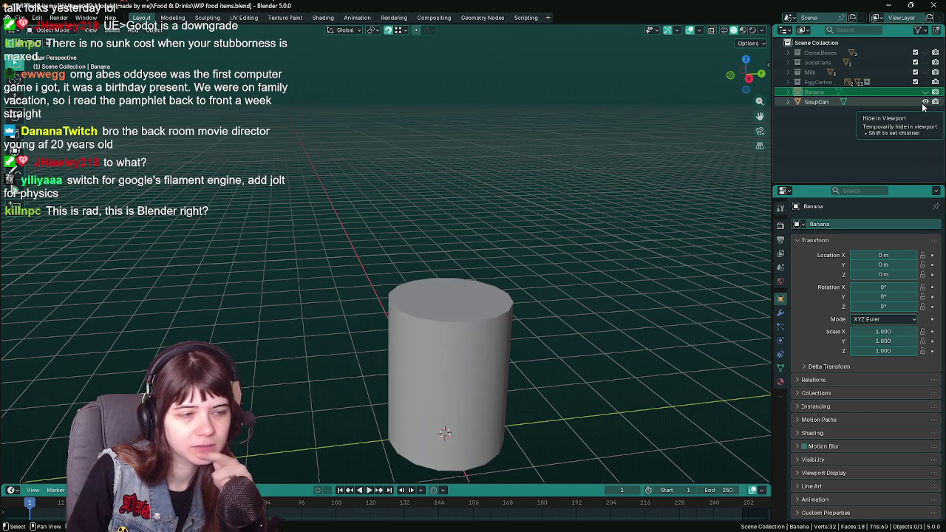
pyautogui.click(924, 102)
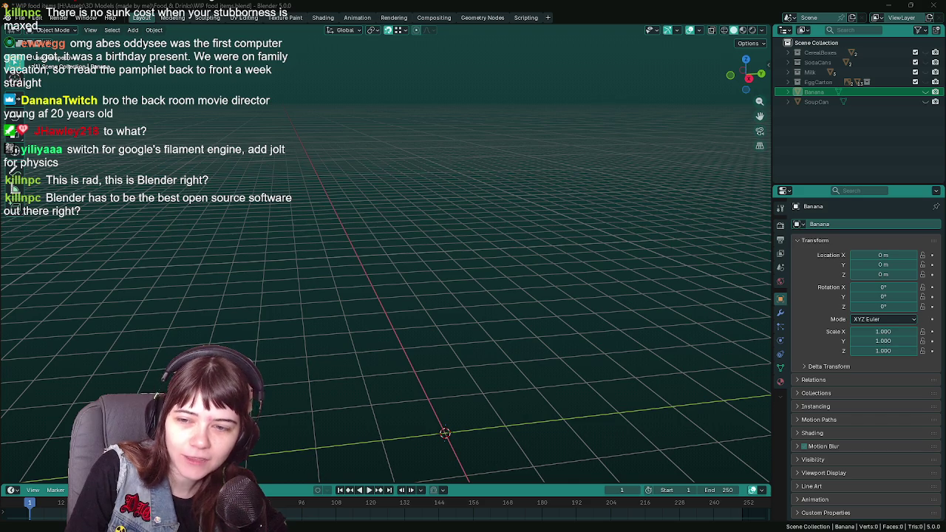
# Switch from Blender to the browser showing the sbox.game homepage.
pyautogui.hotkey('alt', 'Tab')
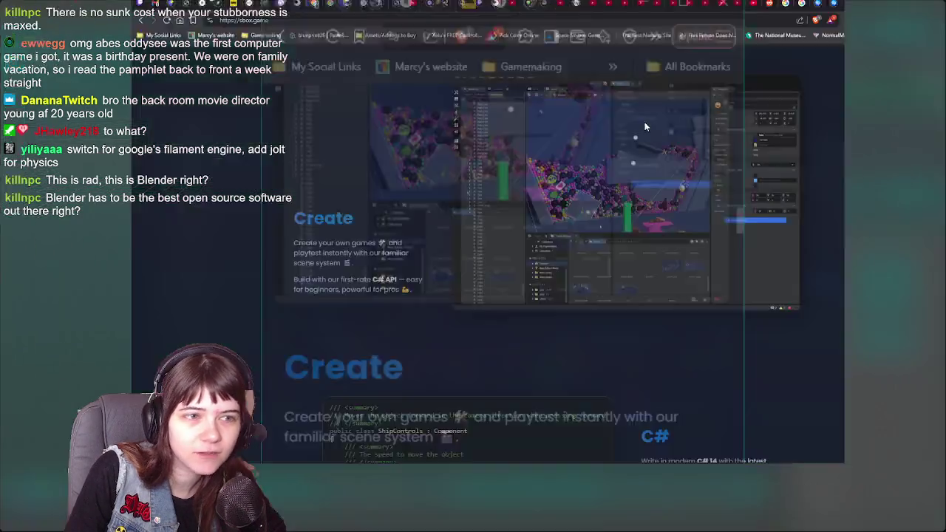
# Scroll to the top of sbox.game, then down to What's s&box?, highlighting its opening paragraph.
pyautogui.scroll(-10, 796, 428)
pyautogui.scroll(15, 788, 365)
pyautogui.scroll(2, 784, 325)
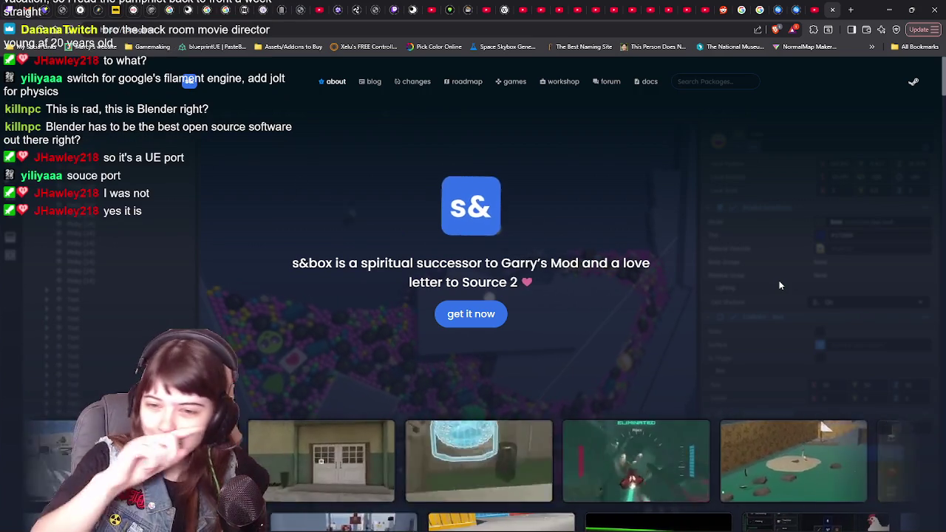
pyautogui.scroll(-5, 736, 284)
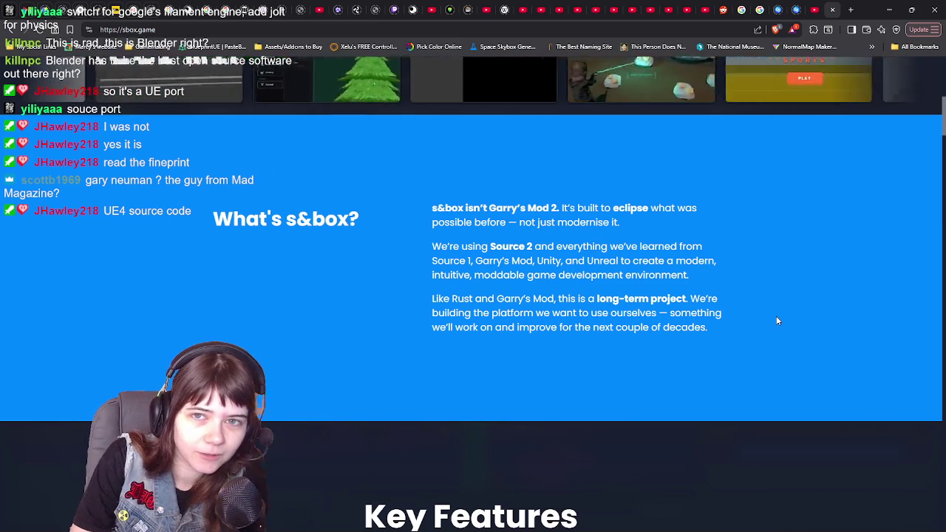
pyautogui.moveTo(433, 244); pyautogui.dragTo(546, 251)
# Highlight "We're using Source 2" and scroll past Key Features and Play to the Create section.
pyautogui.click(472, 252)
pyautogui.moveTo(432, 249); pyautogui.dragTo(499, 249)
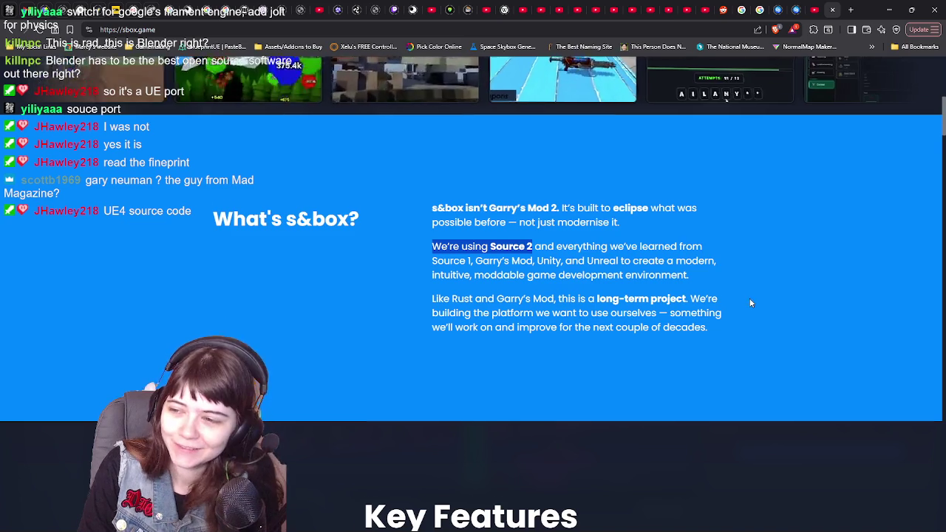
pyautogui.scroll(-3, 749, 298)
pyautogui.scroll(-3, 746, 305)
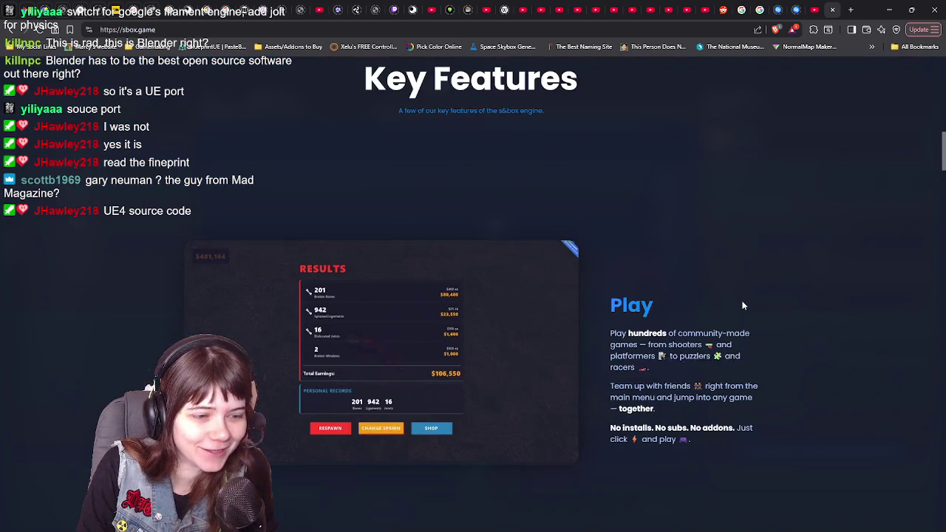
pyautogui.scroll(-1, 743, 306)
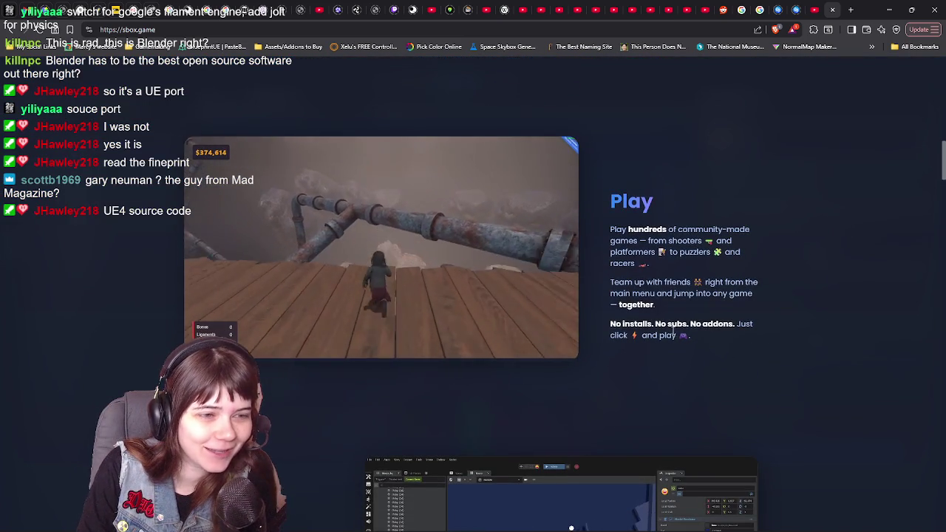
pyautogui.scroll(-1, 757, 318)
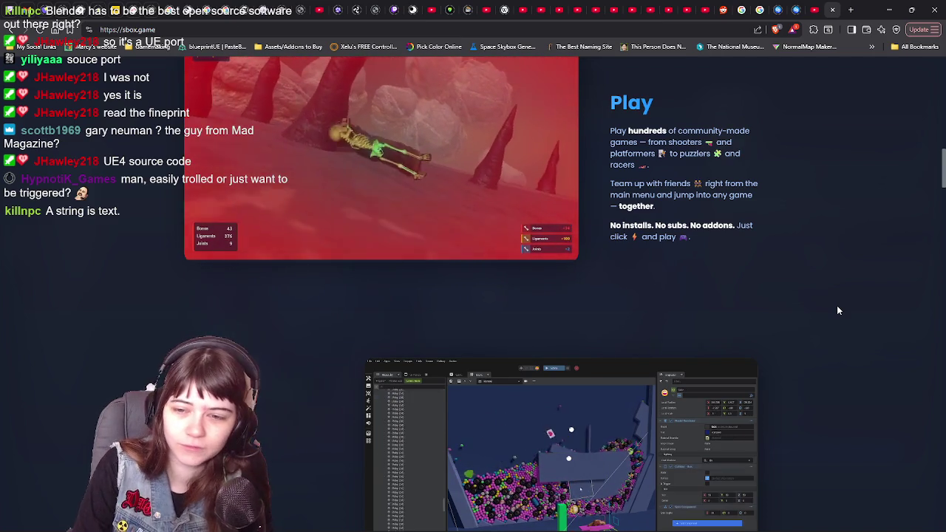
pyautogui.scroll(-3, 838, 310)
# Scroll down the sbox.game page to Multiplayer and highlight its description.
pyautogui.scroll(-1, 838, 312)
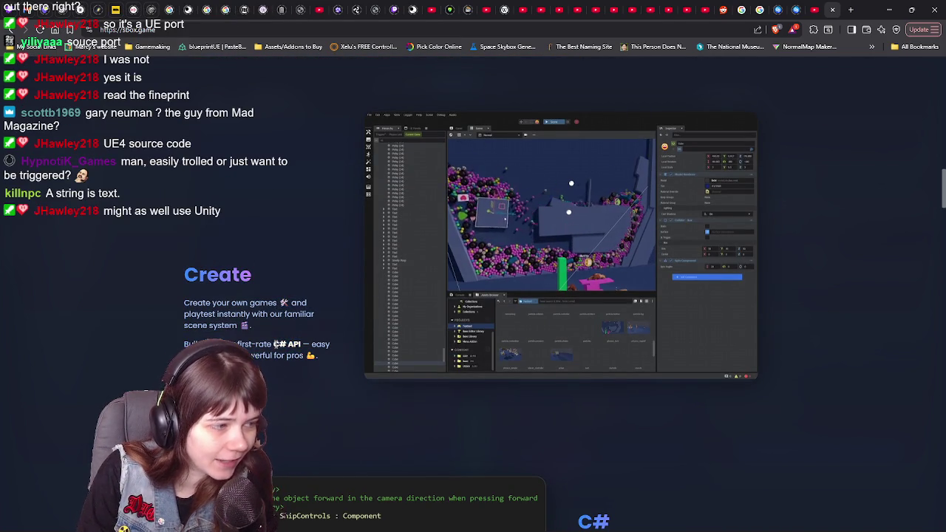
pyautogui.scroll(-5, 495, 339)
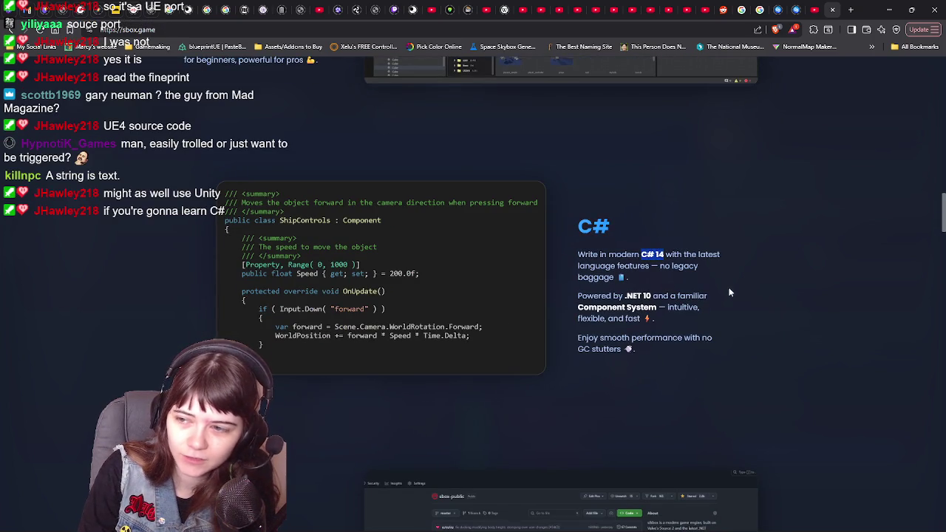
pyautogui.scroll(-5, 735, 292)
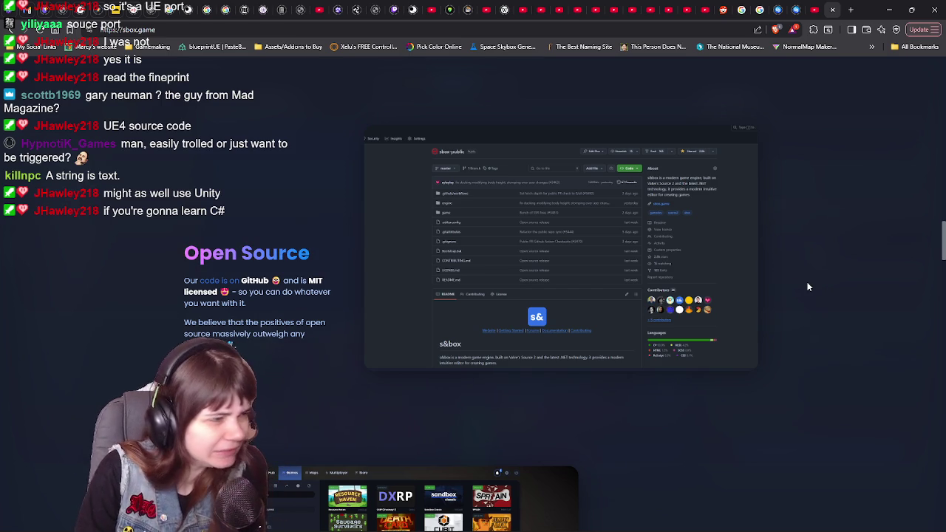
pyautogui.scroll(-4, 809, 286)
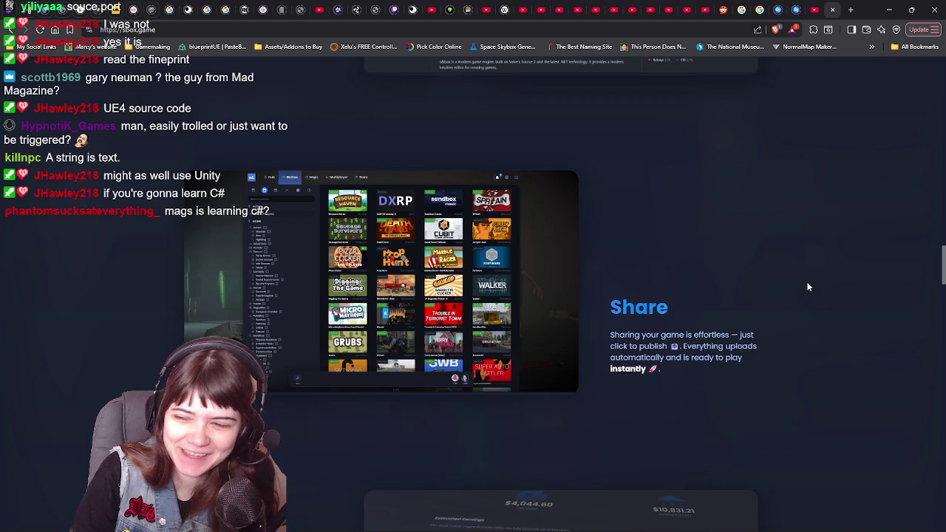
pyautogui.scroll(-1, 809, 287)
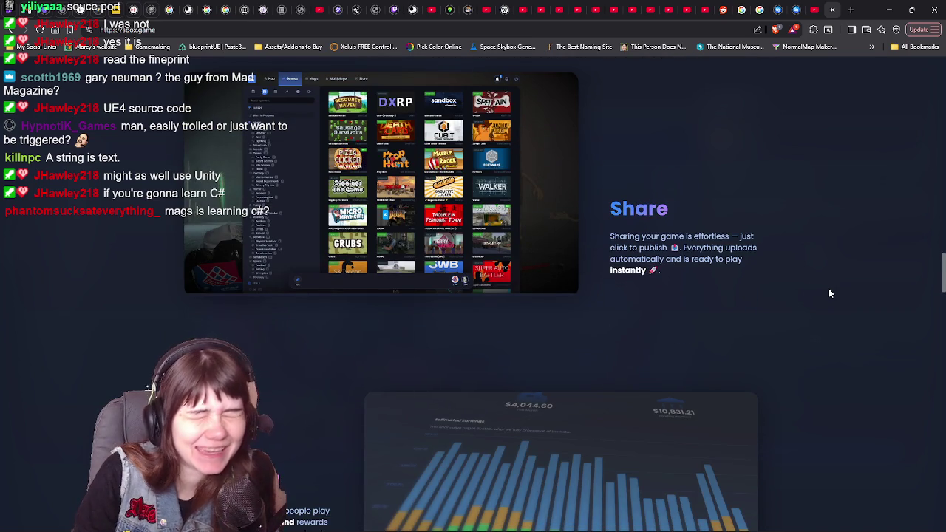
pyautogui.scroll(-2, 824, 291)
pyautogui.scroll(1, 807, 303)
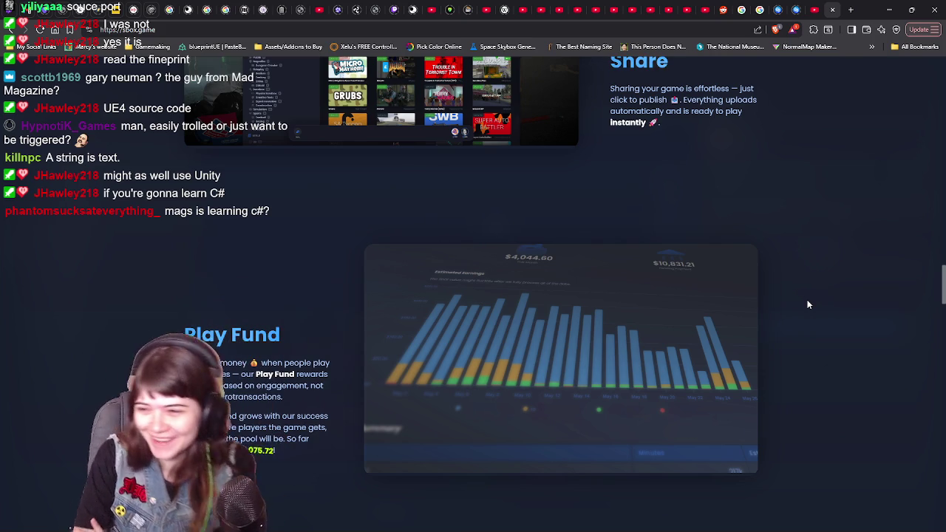
pyautogui.scroll(-5, 809, 307)
pyautogui.scroll(-1, 811, 312)
pyautogui.scroll(-1, 811, 311)
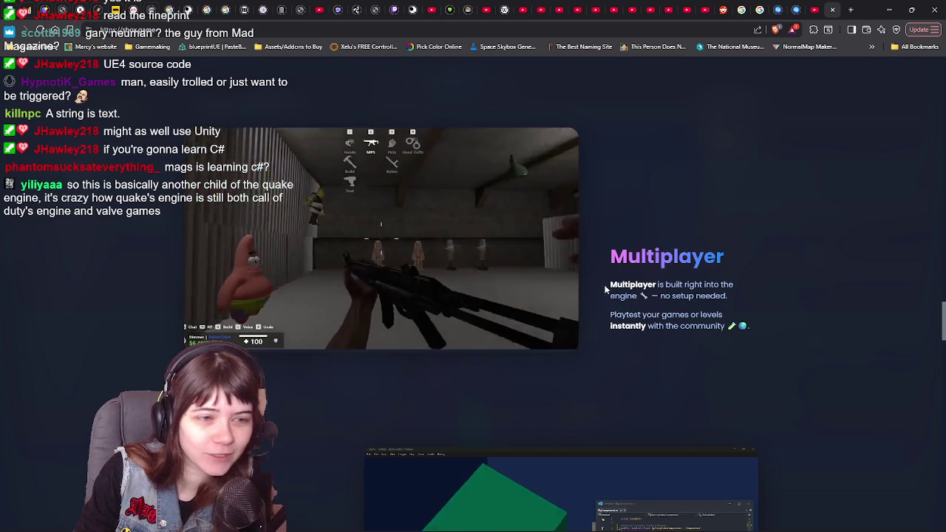
pyautogui.moveTo(605, 285); pyautogui.dragTo(737, 314)
# Highlight and then deselect the Hotload and Cloud Assets descriptions.
pyautogui.scroll(-4, 824, 329)
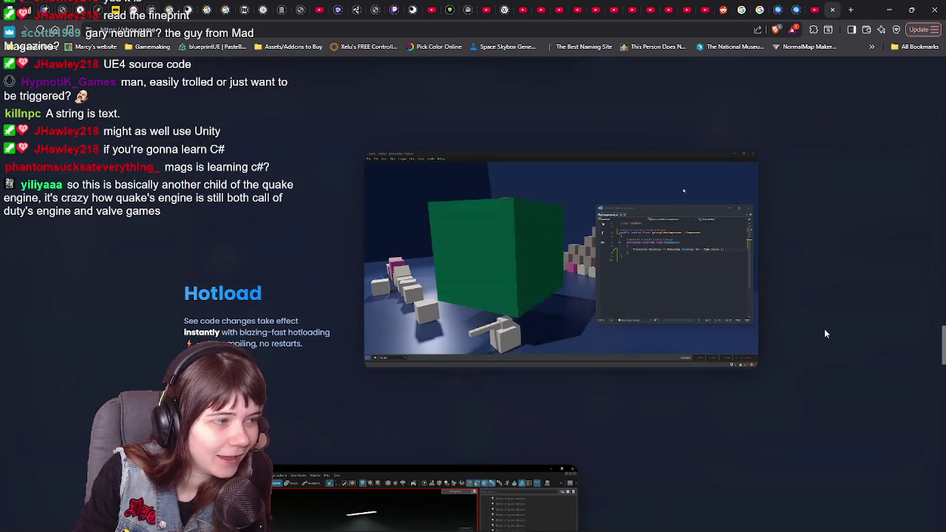
pyautogui.moveTo(106, 299); pyautogui.dragTo(288, 359)
pyautogui.click(845, 396)
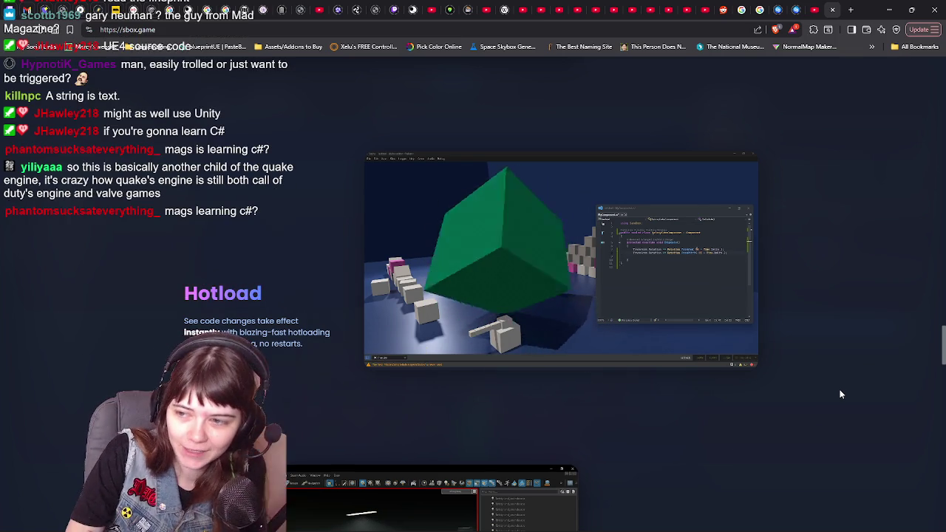
pyautogui.scroll(-4, 769, 305)
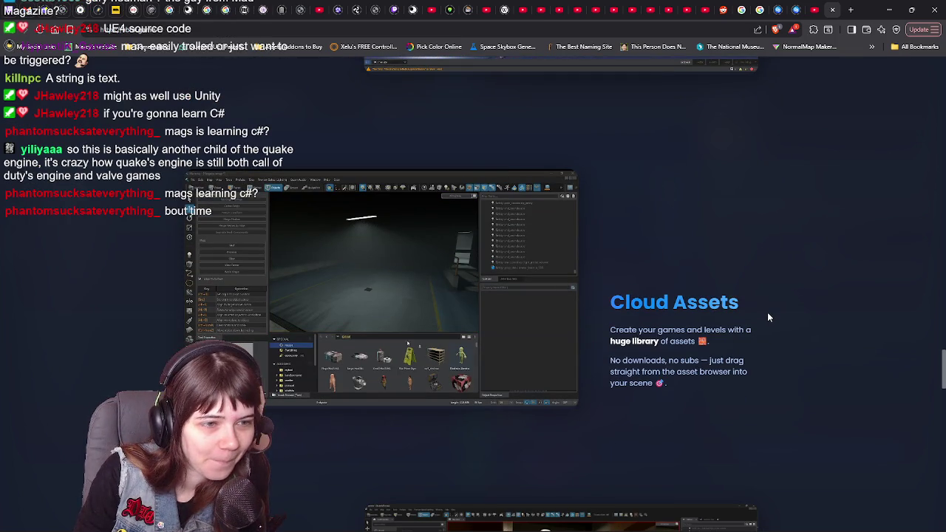
pyautogui.moveTo(607, 320); pyautogui.dragTo(794, 354)
pyautogui.scroll(-3, 850, 293)
pyautogui.click(851, 293)
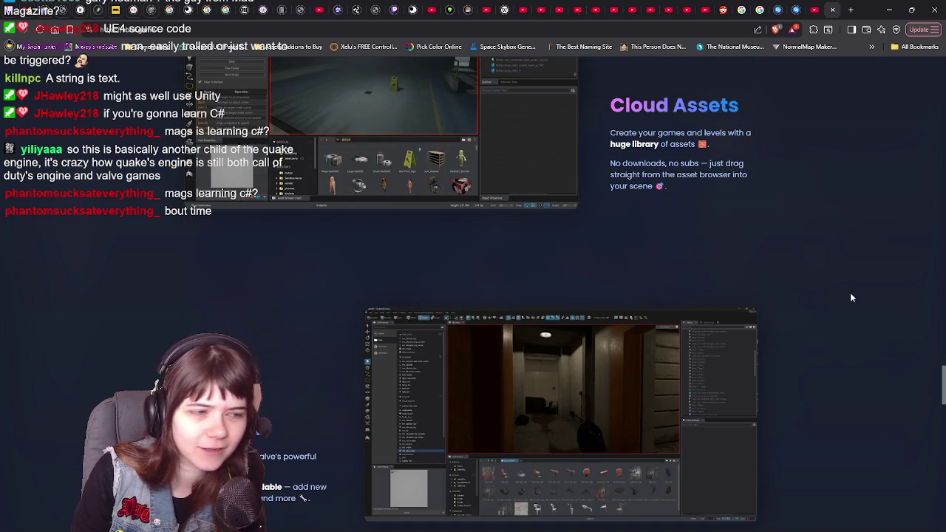
# Highlight the Hammer and Action Graph section descriptions.
pyautogui.scroll(-3, 854, 294)
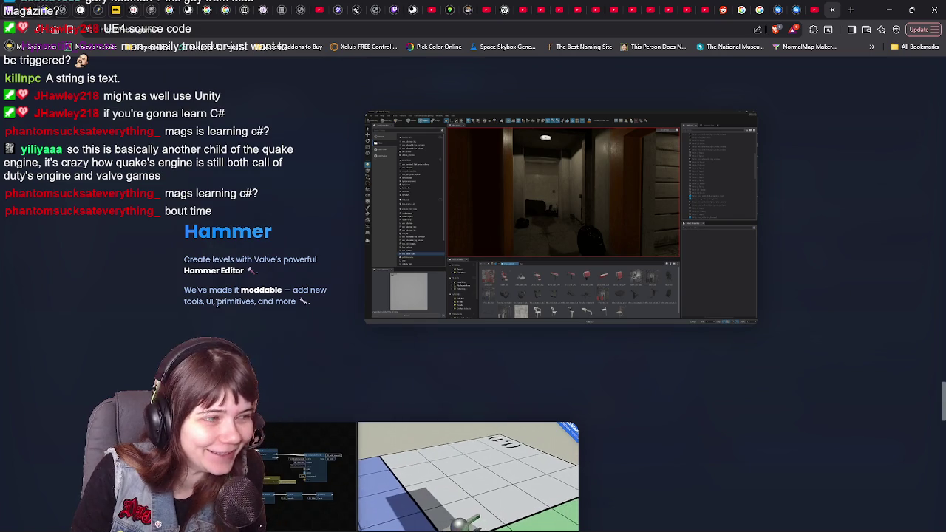
pyautogui.moveTo(181, 259); pyautogui.dragTo(307, 301)
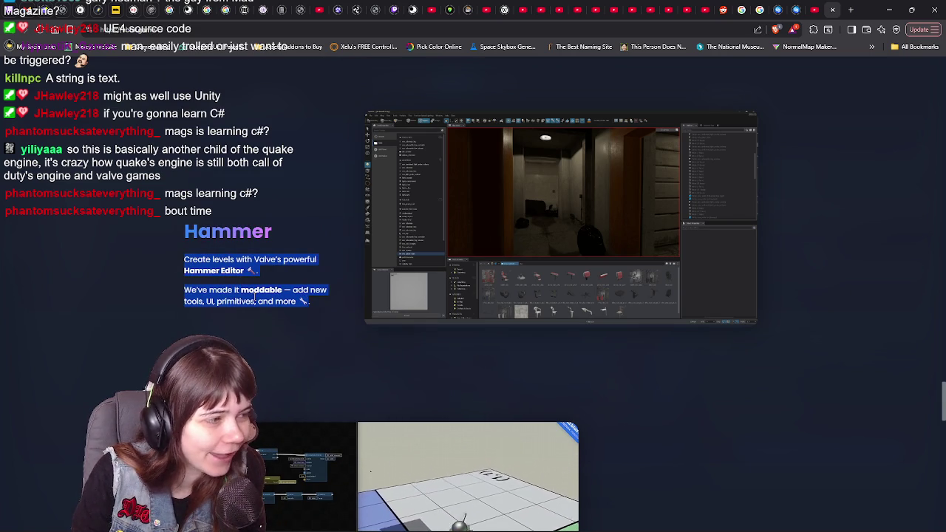
pyautogui.click(669, 365)
pyautogui.scroll(-3, 776, 347)
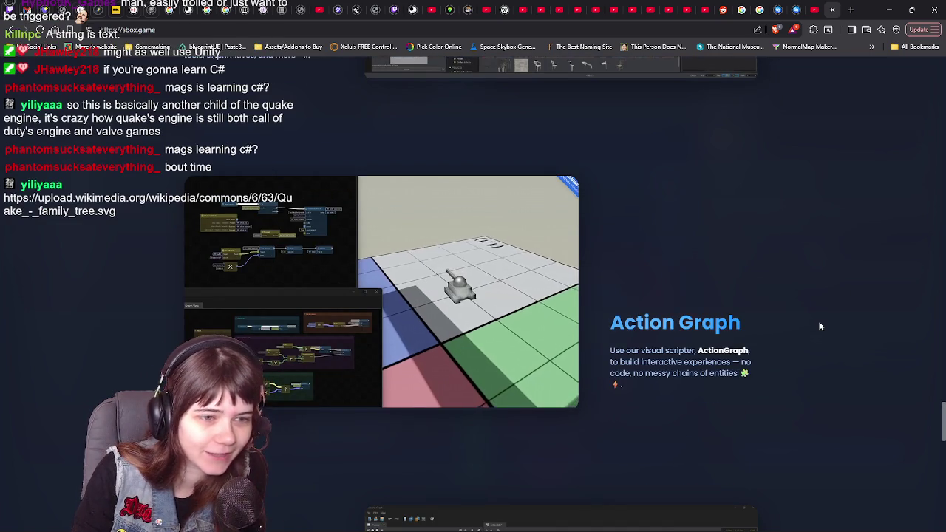
pyautogui.scroll(1, 815, 328)
pyautogui.moveTo(609, 301); pyautogui.dragTo(784, 322)
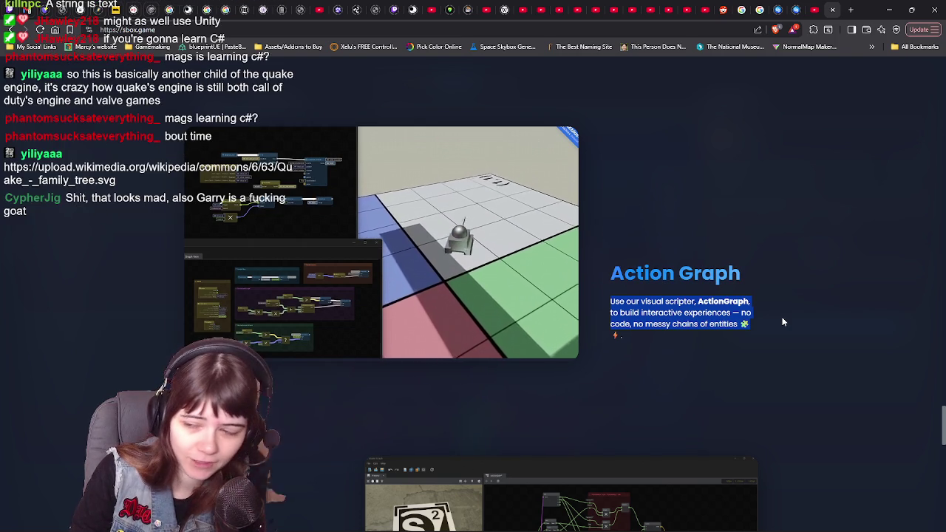
# Read the Publishing paragraph down to the facepunch footer, then hide the browser to return to Blender.
pyautogui.scroll(-2, 812, 319)
pyautogui.scroll(-2, 816, 318)
pyautogui.scroll(-2, 816, 318)
pyautogui.scroll(-1, 817, 322)
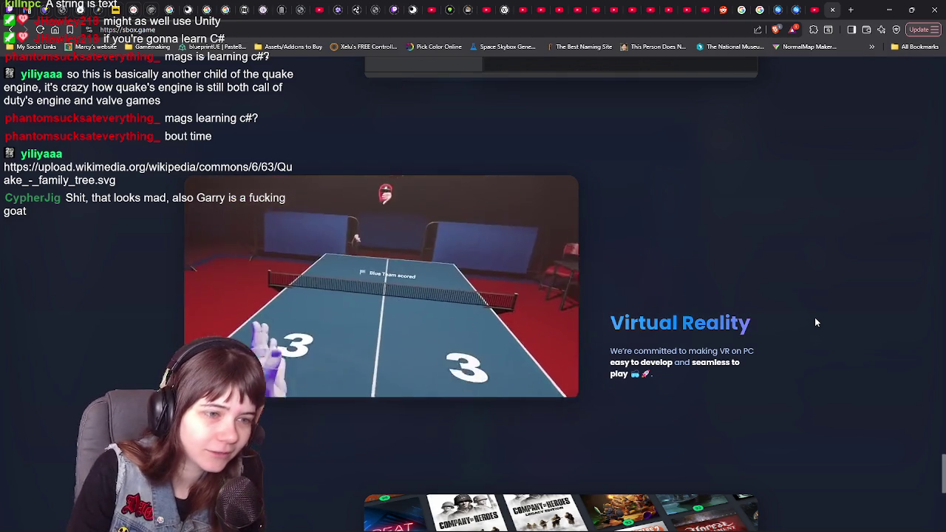
pyautogui.scroll(-1, 756, 321)
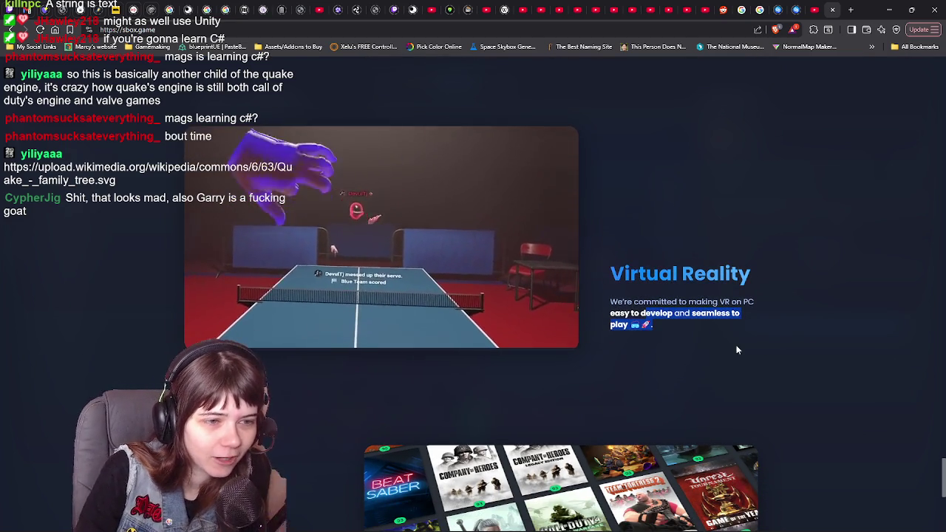
pyautogui.scroll(-3, 811, 342)
pyautogui.scroll(-1, 817, 344)
pyautogui.moveTo(152, 302); pyautogui.dragTo(308, 381)
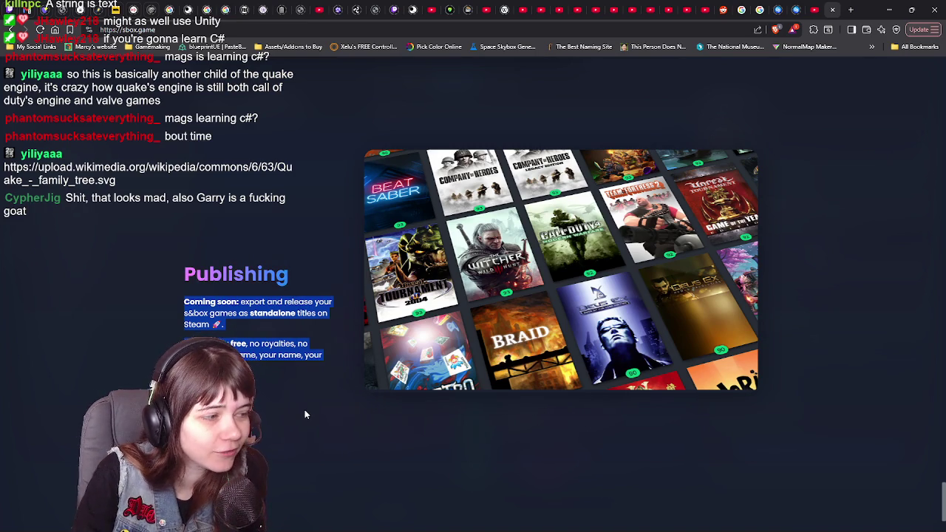
pyautogui.click(304, 412)
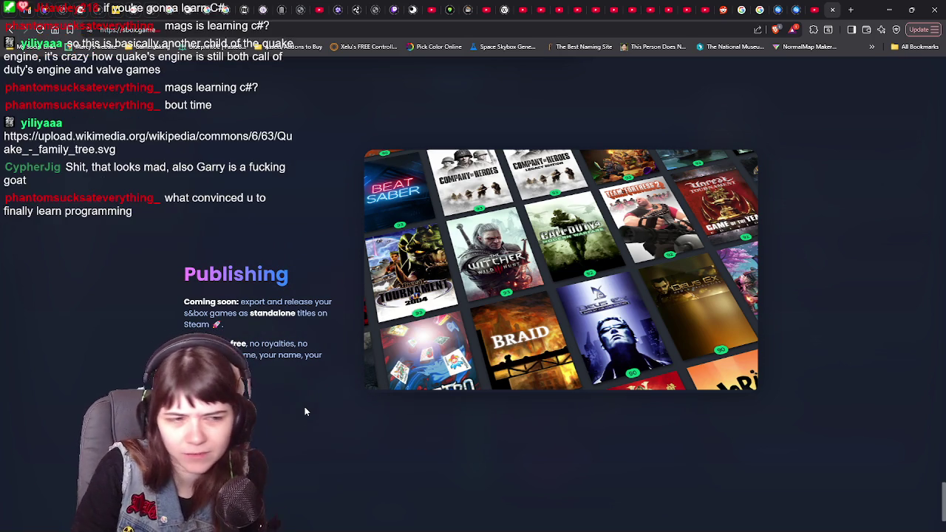
pyautogui.scroll(-2, 846, 322)
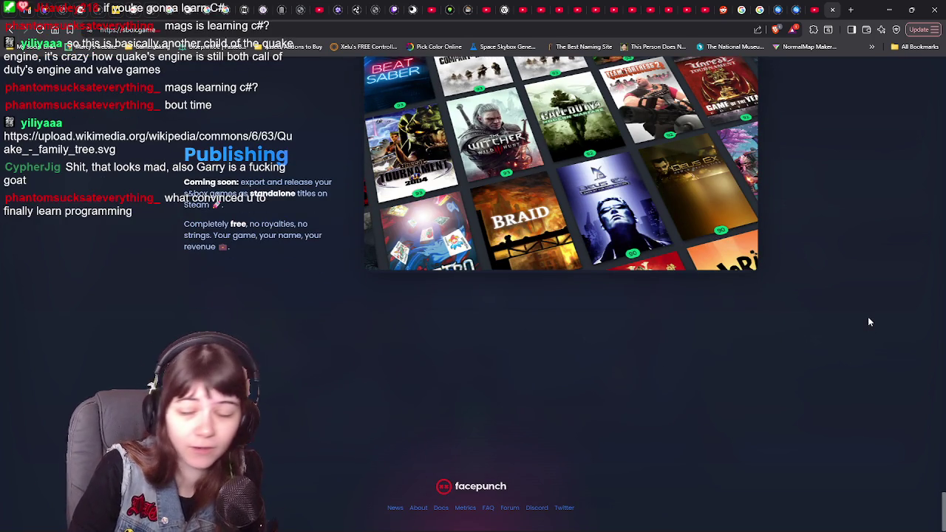
pyautogui.click(889, 9)
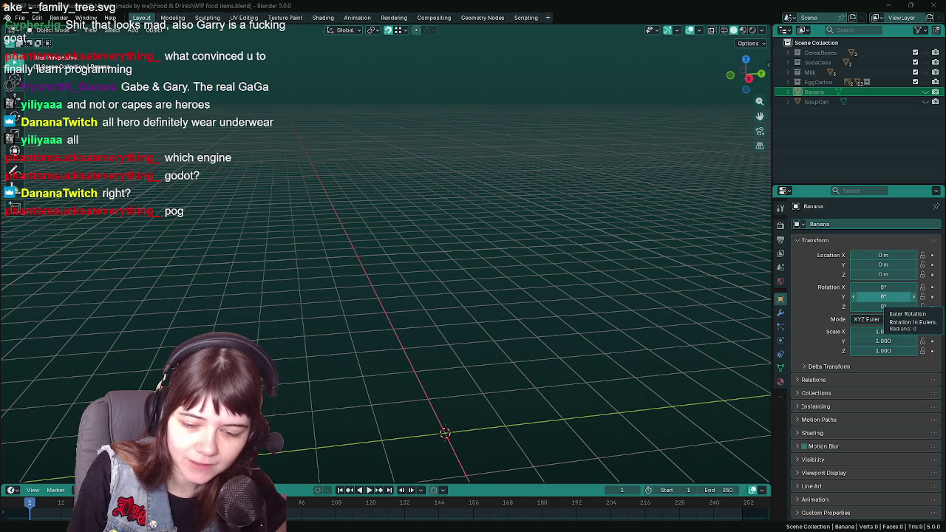
pyautogui.hotkey('alt', 'Tab')
pyautogui.scroll(10, 775, 267)
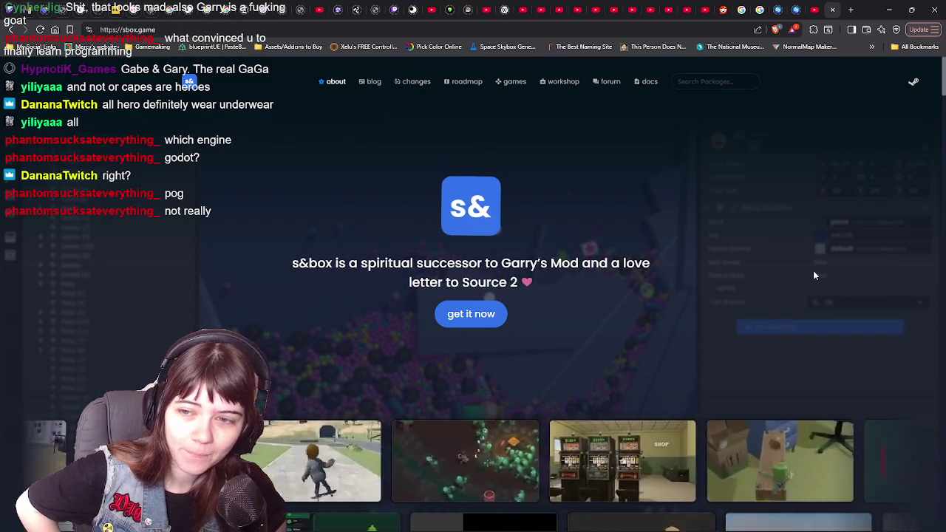
# Copy the sbox.game URL from the address bar and switch back to Blender.
pyautogui.moveTo(335, 263)
pyautogui.mouseDown()
pyautogui.moveTo(434, 263)
pyautogui.moveTo(521, 285)
pyautogui.mouseUp()
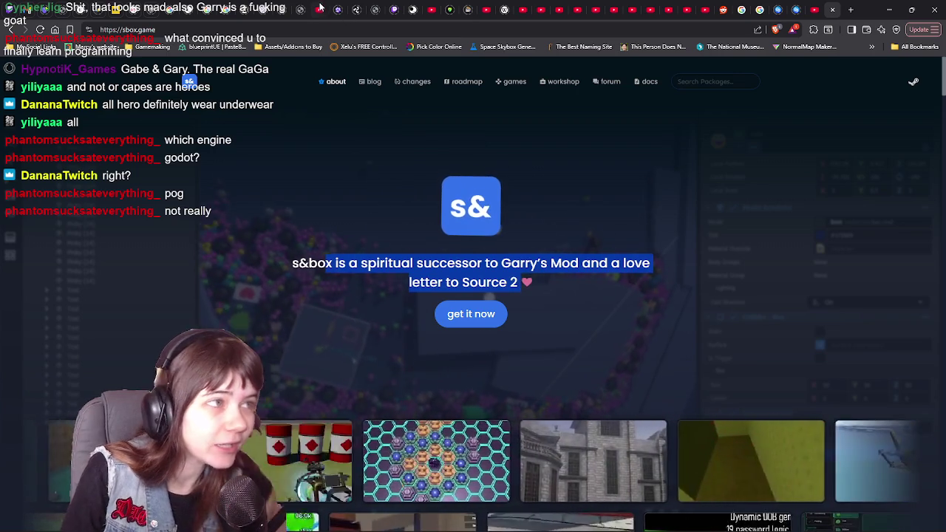
pyautogui.click(321, 28)
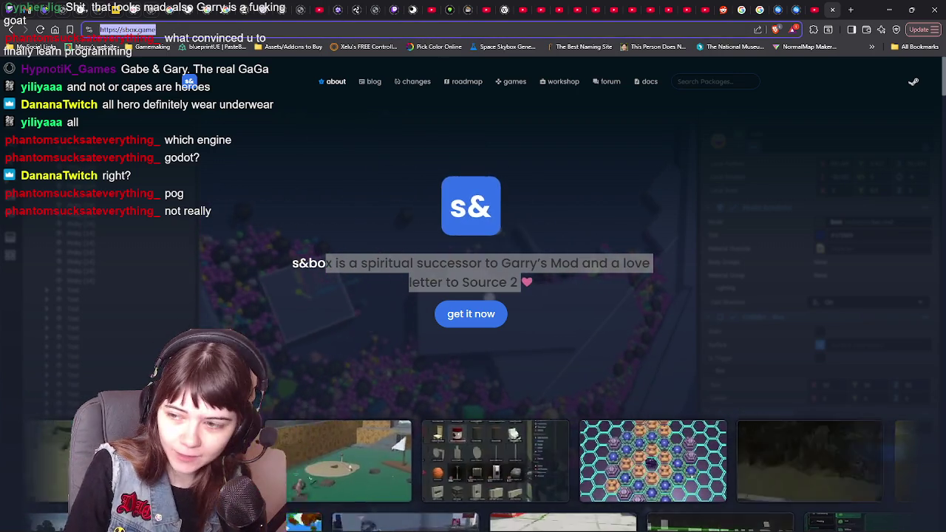
pyautogui.hotkey('ctrl', 'c')
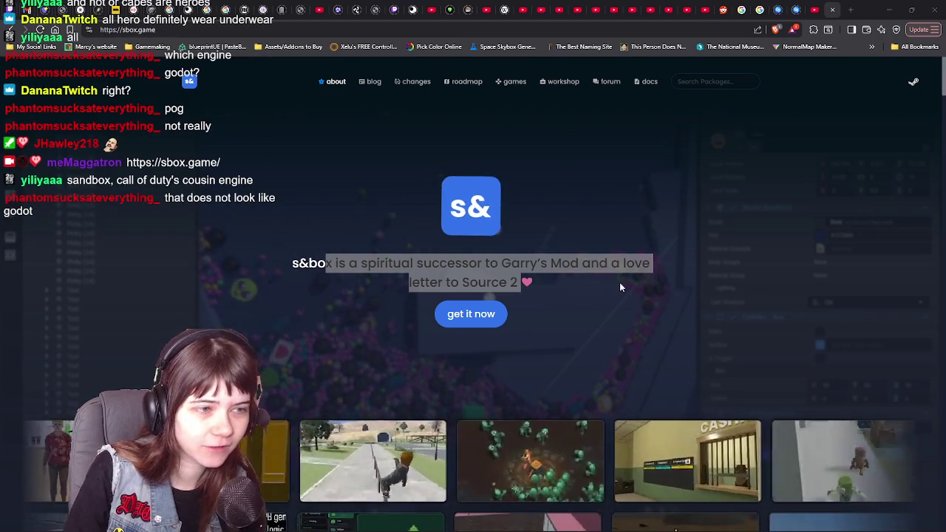
pyautogui.click(615, 290)
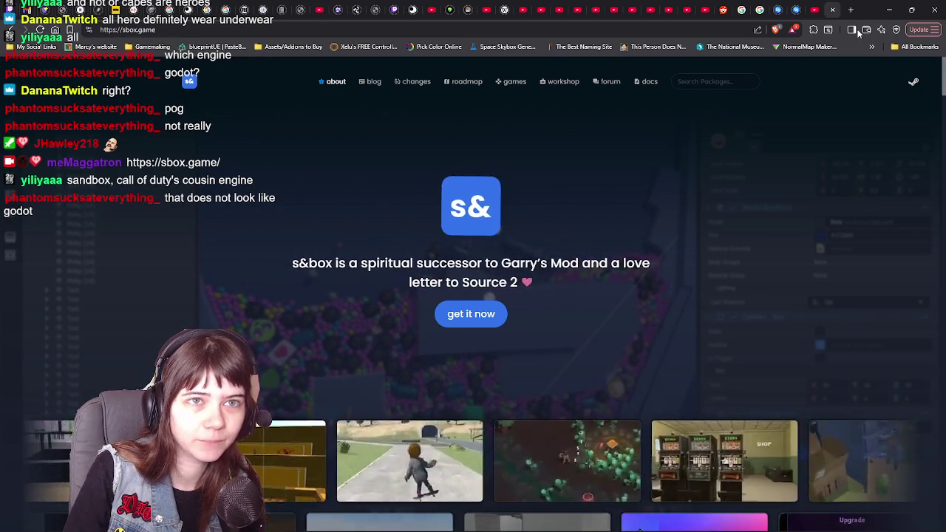
pyautogui.hotkey('alt', 'Tab')
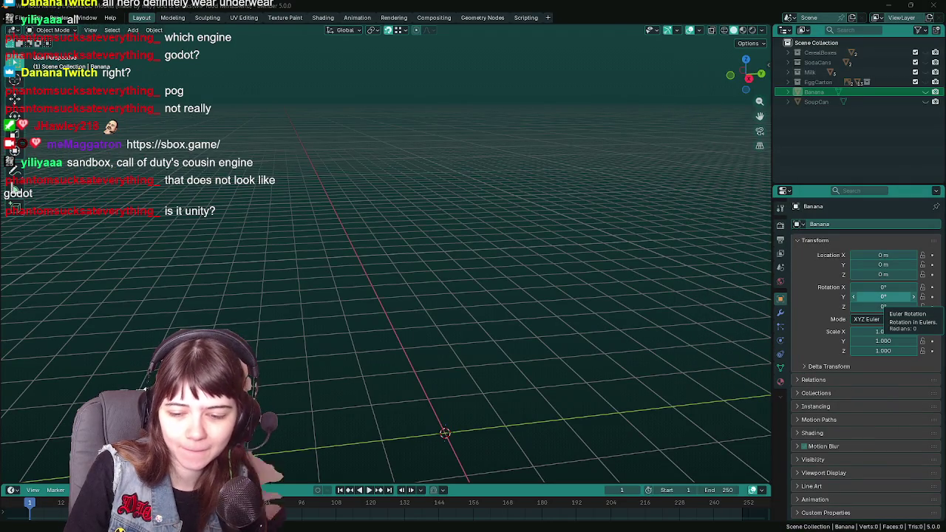
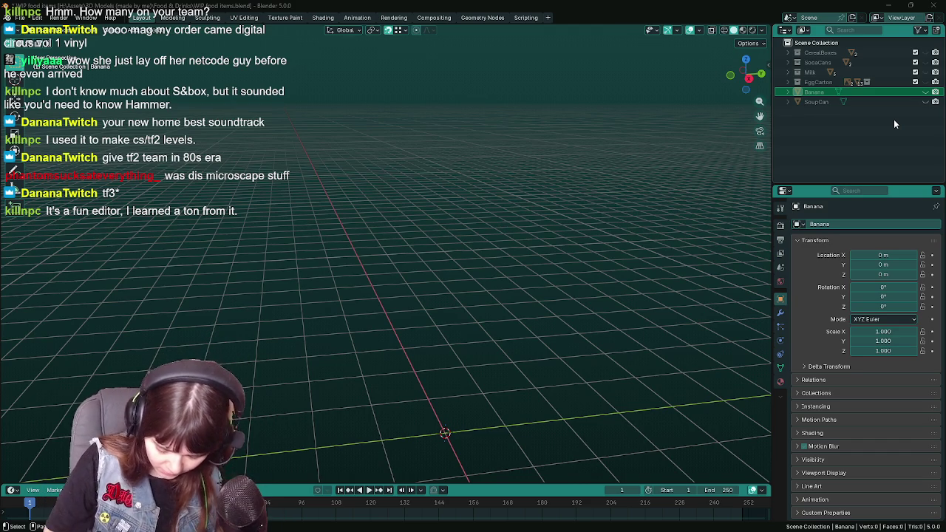
# Save WIP food items with Ctrl+S and clear the Banana selection in the Outliner.
pyautogui.moveTo(445, 300)
pyautogui.mouseDown(button='middle')
pyautogui.moveTo(446, 345)
pyautogui.moveTo(418, 249)
pyautogui.moveTo(428, 272)
pyautogui.mouseUp(button='middle')
pyautogui.hotkey('ctrl', 's')
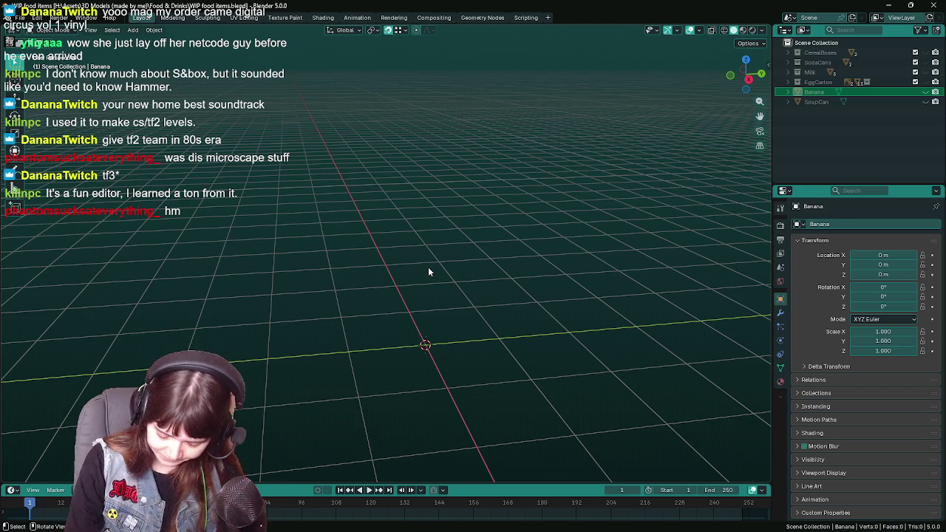
pyautogui.click(809, 125)
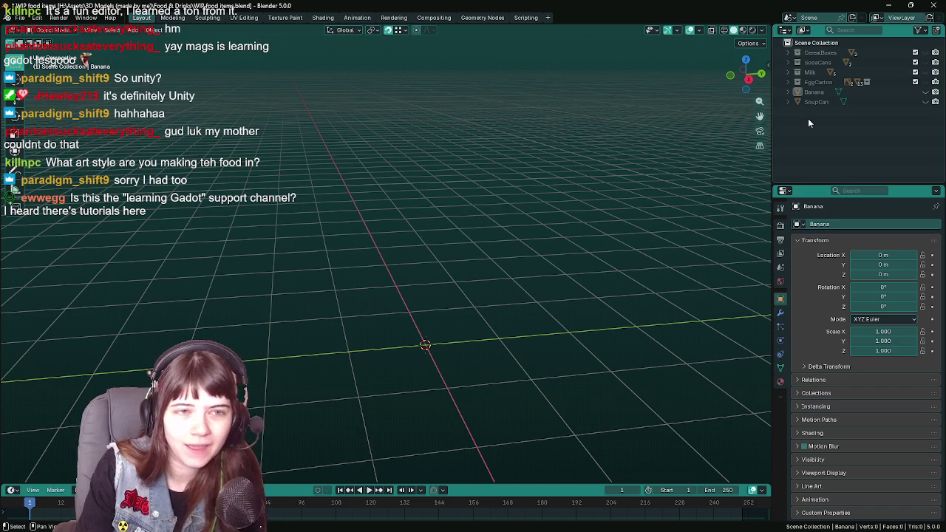
pyautogui.click(925, 52)
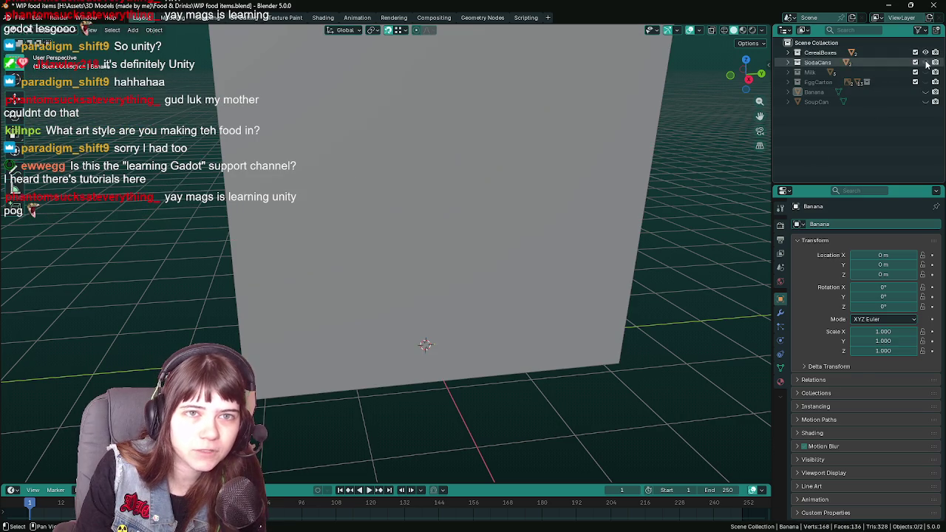
pyautogui.click(926, 63)
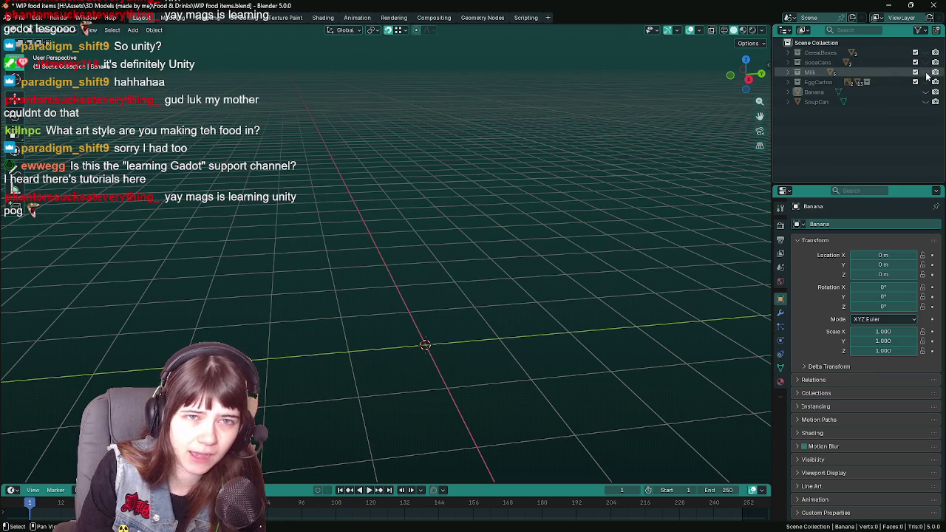
pyautogui.click(925, 82)
pyautogui.scroll(-3, 365, 361)
pyautogui.moveTo(365, 361)
pyautogui.mouseDown(button='middle')
pyautogui.moveTo(457, 340)
pyautogui.moveTo(426, 331)
pyautogui.moveTo(437, 326)
pyautogui.moveTo(414, 329)
pyautogui.mouseUp(button='middle')
pyautogui.click(925, 82)
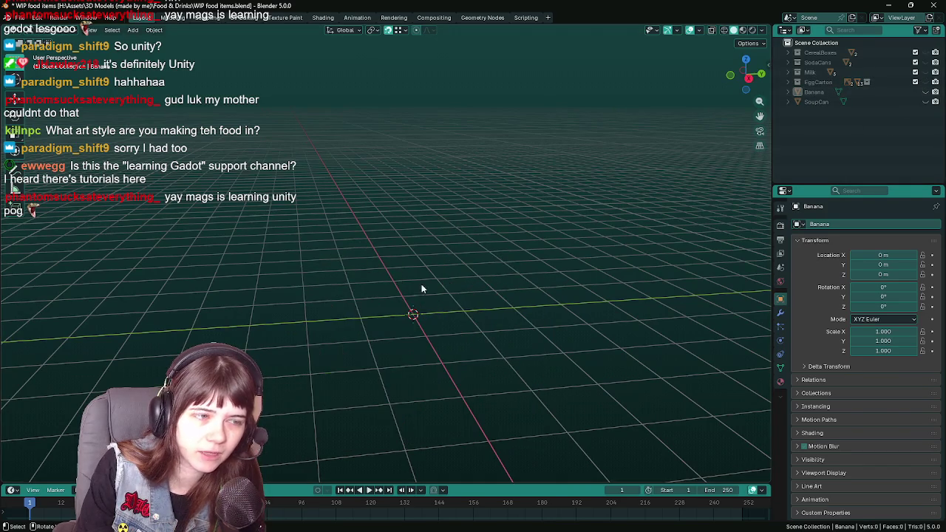
pyautogui.moveTo(422, 288); pyautogui.dragTo(439, 295, button='middle')
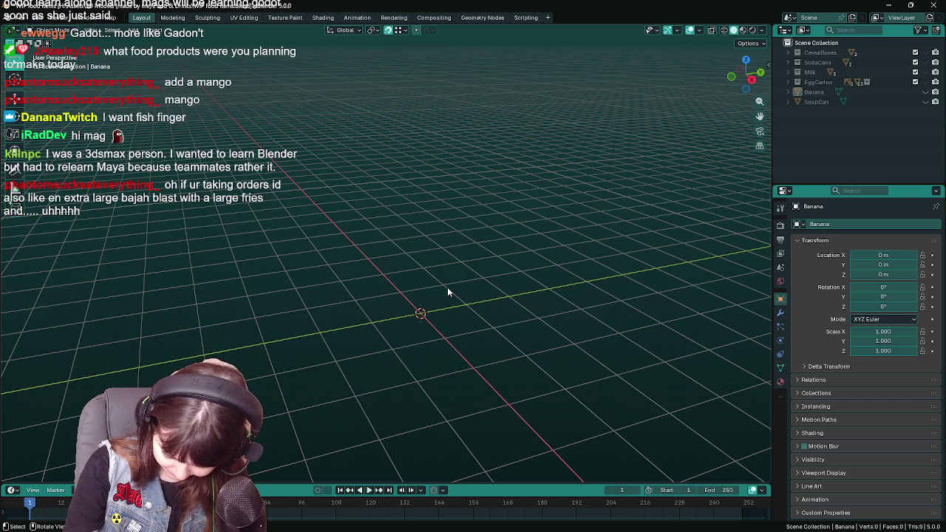
# Tilt the view flatter over the grid and bring up the Shift+A Add menu.
pyautogui.moveTo(466, 286); pyautogui.dragTo(418, 295, button='middle')
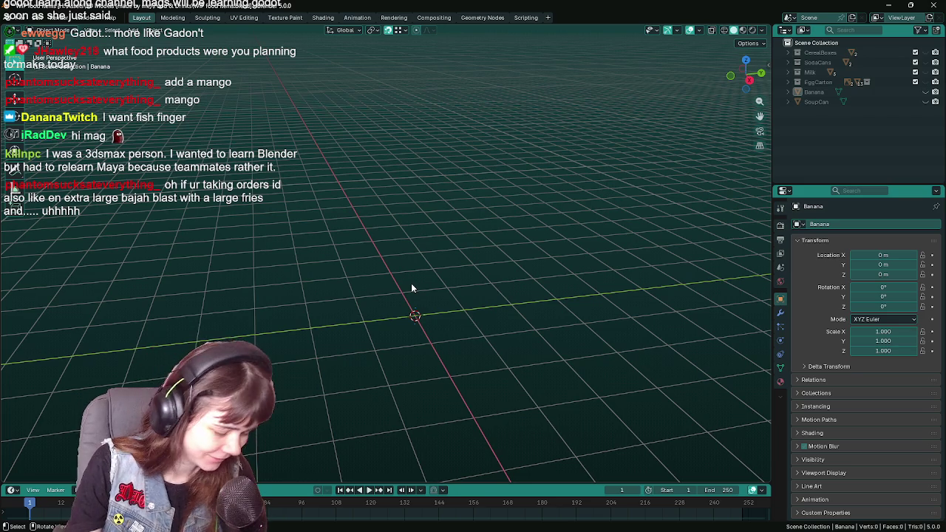
pyautogui.moveTo(412, 287); pyautogui.dragTo(392, 314, button='middle')
pyautogui.hotkey('shift', 'a')
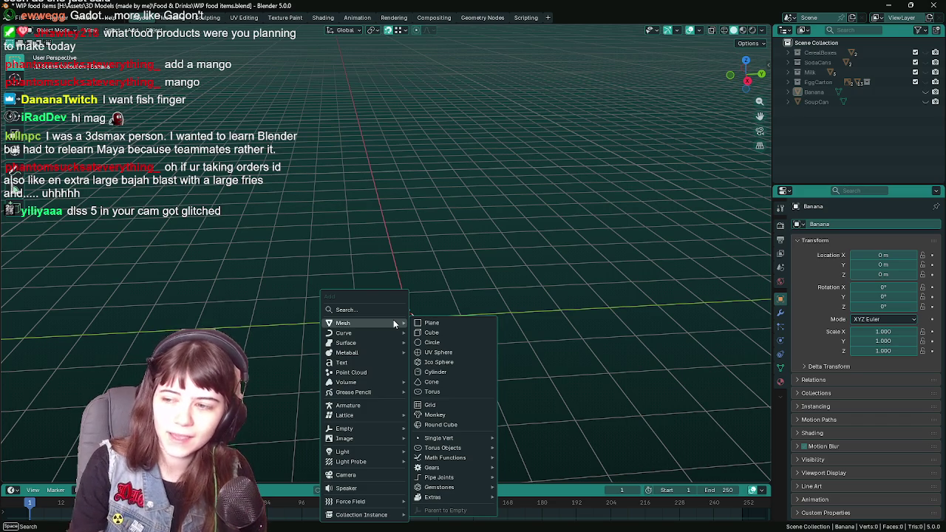
# Dismiss the Add > Mesh menu with Escape, adding no object.
pyautogui.press('Escape')
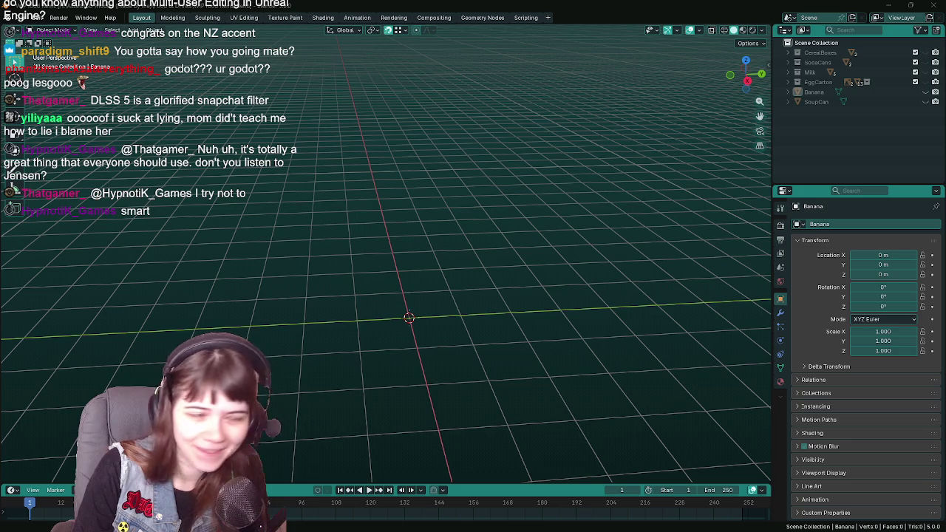
pyautogui.moveTo(448, 285); pyautogui.dragTo(448, 291, button='middle')
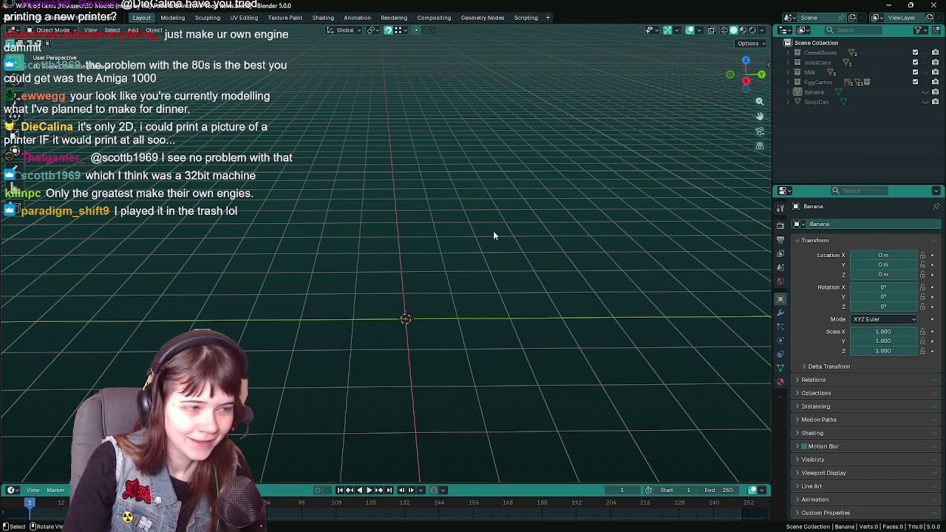
pyautogui.moveTo(485, 253); pyautogui.dragTo(414, 274, button='middle')
# Add a Mesh > Plane at the world origin and orbit to inspect it.
pyautogui.hotkey('shift', 'a')
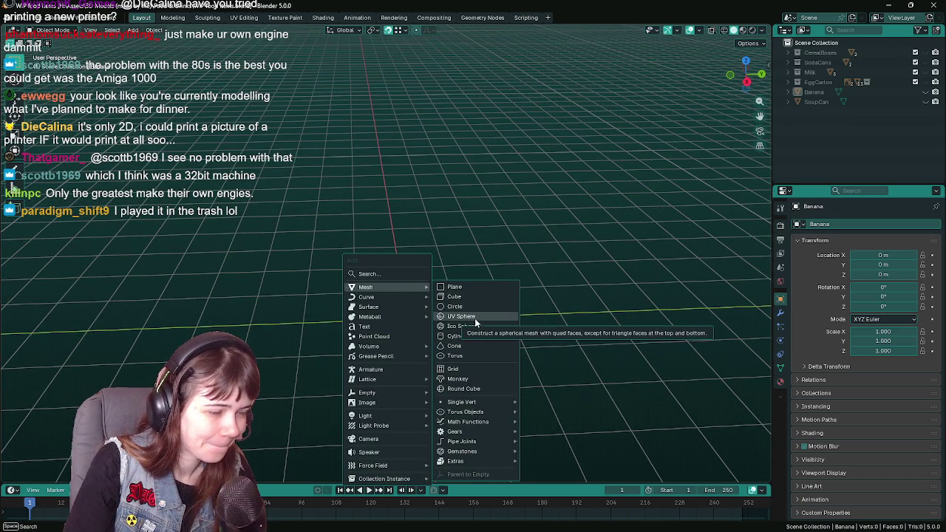
pyautogui.click(470, 289)
pyautogui.moveTo(465, 313)
pyautogui.mouseDown(button='middle')
pyautogui.moveTo(447, 313)
pyautogui.moveTo(586, 309)
pyautogui.mouseUp(button='middle')
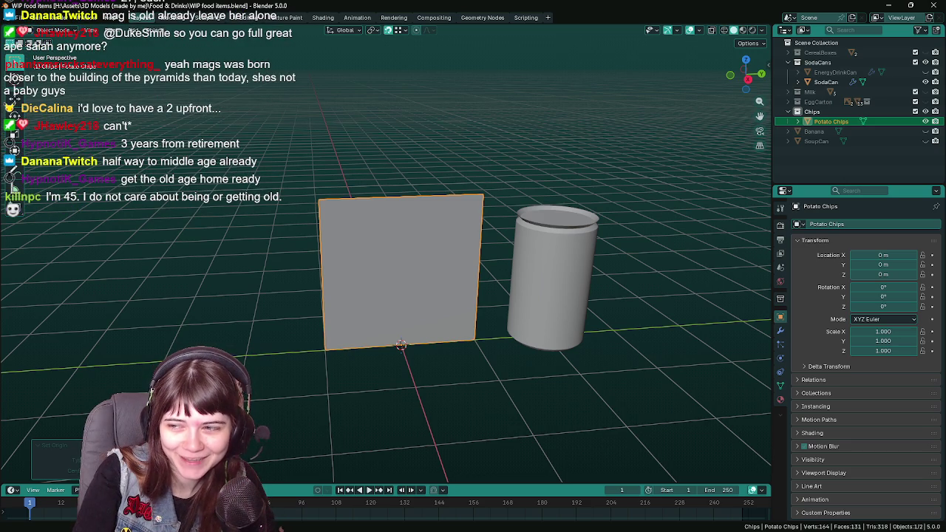
# Save, then narrow the Potato Chips plane with an interactive Y-axis scale.
pyautogui.moveTo(560, 297)
pyautogui.mouseDown(button='middle')
pyautogui.moveTo(546, 277)
pyautogui.moveTo(538, 309)
pyautogui.moveTo(528, 305)
pyautogui.moveTo(512, 281)
pyautogui.mouseUp(button='middle')
pyautogui.hotkey('ctrl', 's')
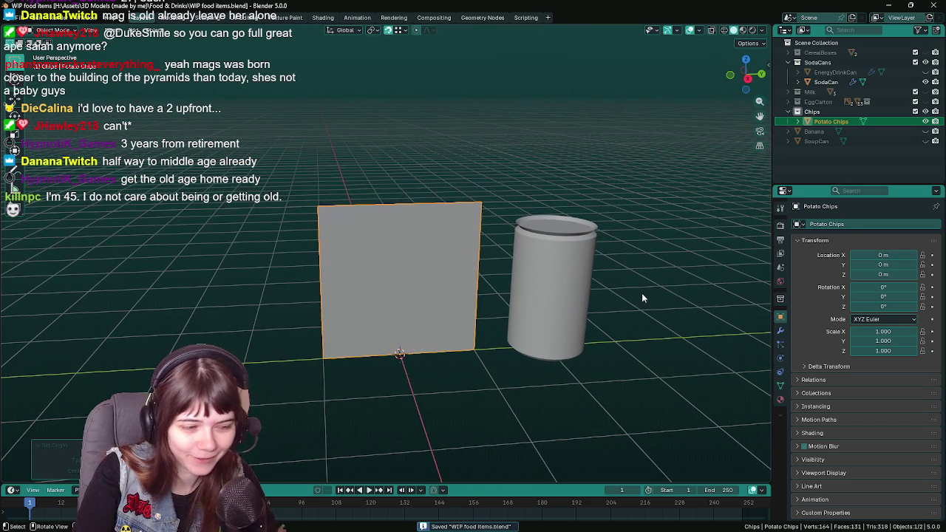
pyautogui.press('s')
pyautogui.press('x')
pyautogui.press('y')
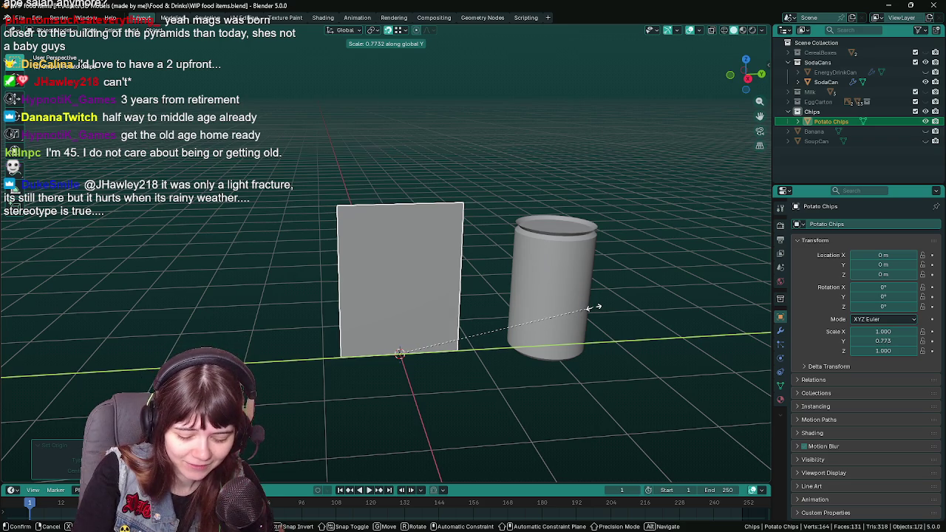
pyautogui.press('Escape')
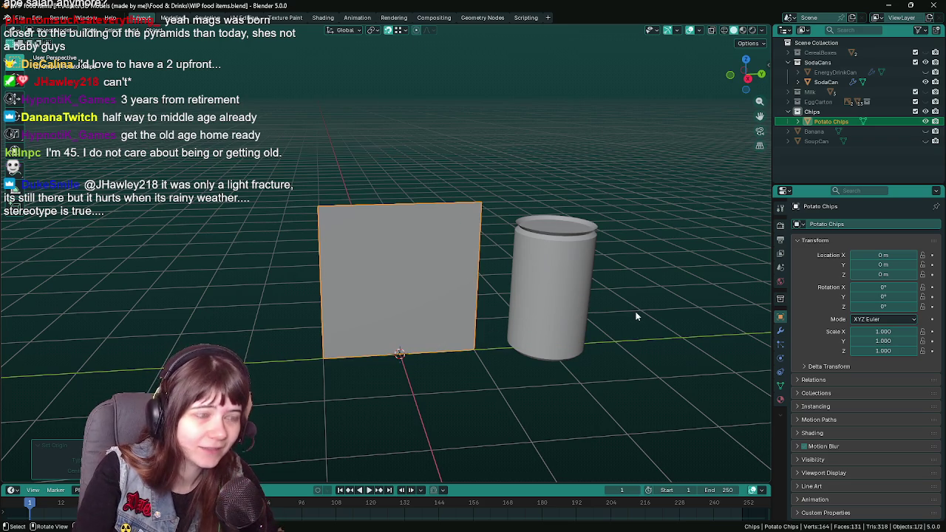
pyautogui.press('s')
pyautogui.press('y')
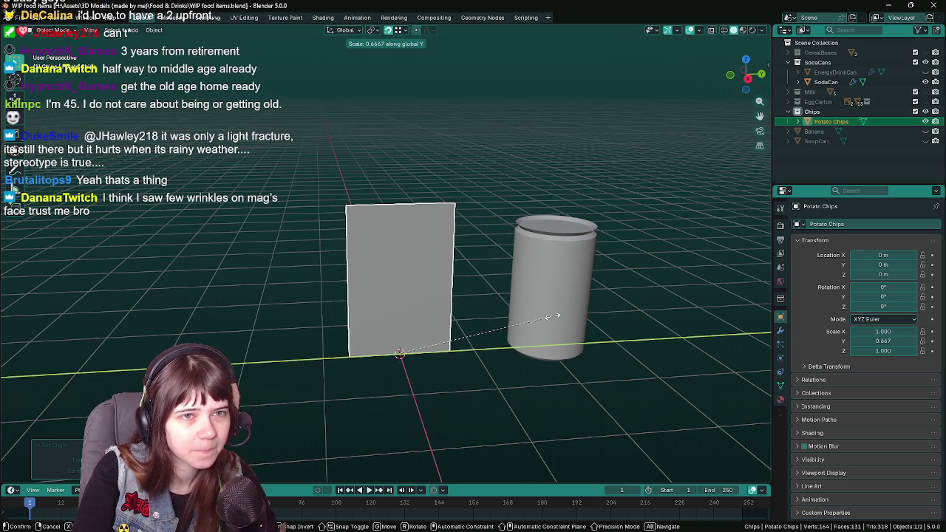
pyautogui.click(552, 316)
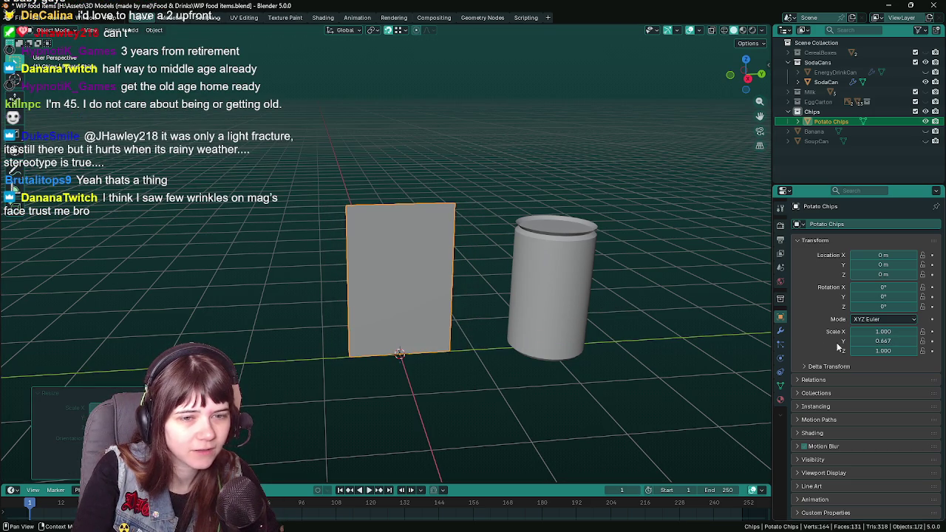
# Set the plane's Y scale to 0.75 in Object Properties and save.
pyautogui.doubleClick(883, 341)
pyautogui.write('0.5')
pyautogui.press('Return')
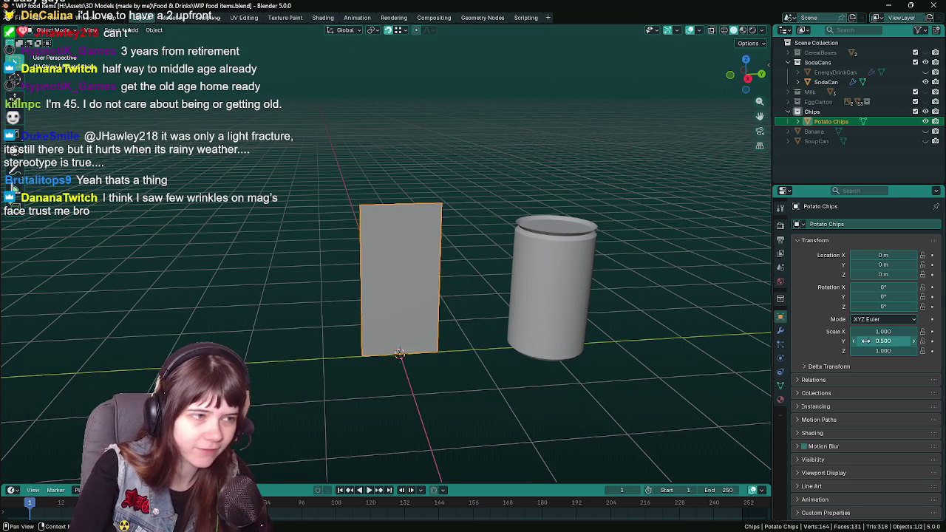
pyautogui.doubleClick(883, 341)
pyautogui.write('0.75')
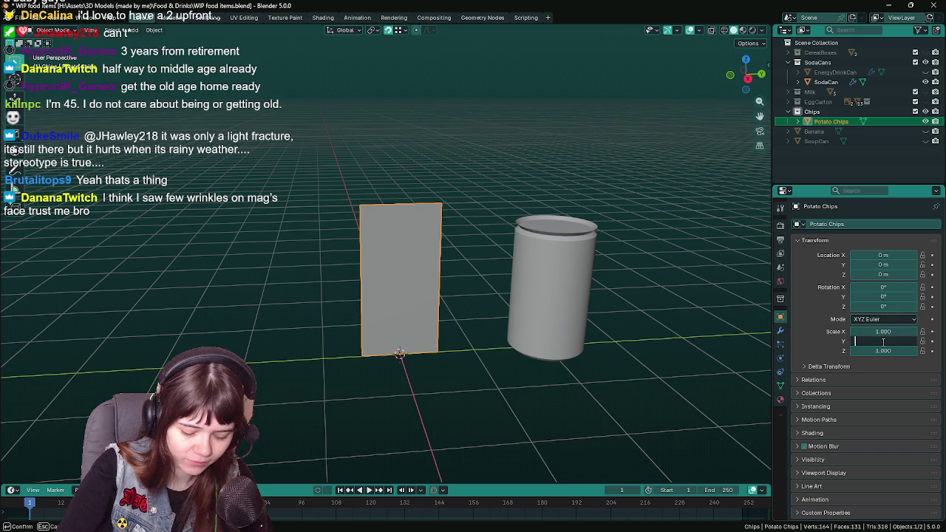
pyautogui.press('Return')
pyautogui.hotkey('ctrl', 's')
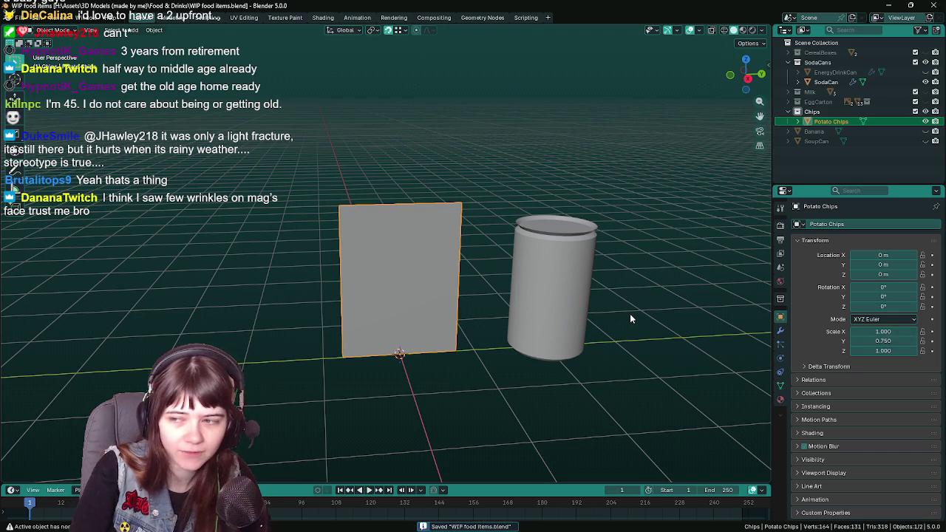
# Set the plane's Z scale to 1.1.
pyautogui.moveTo(630, 319)
pyautogui.mouseDown(button='middle')
pyautogui.moveTo(606, 335)
pyautogui.moveTo(613, 330)
pyautogui.mouseUp(button='middle')
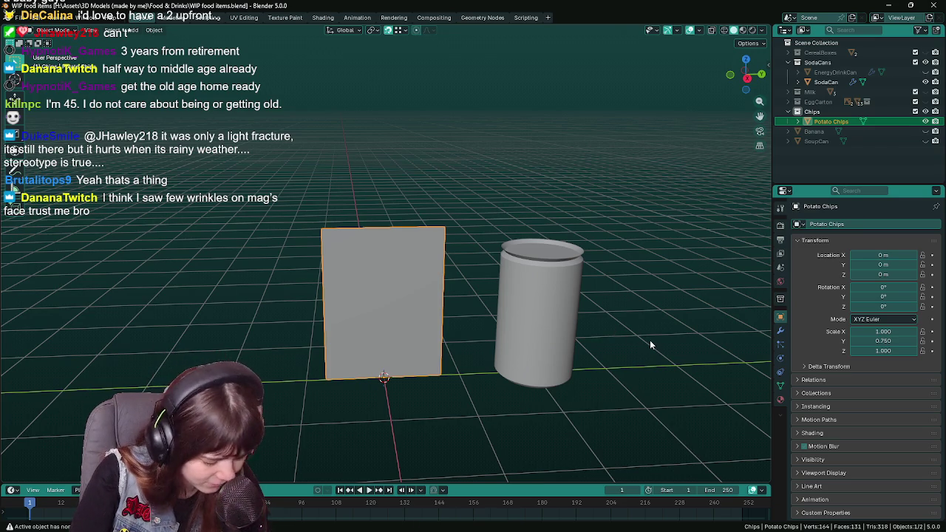
pyautogui.click(888, 350)
pyautogui.write('1.1')
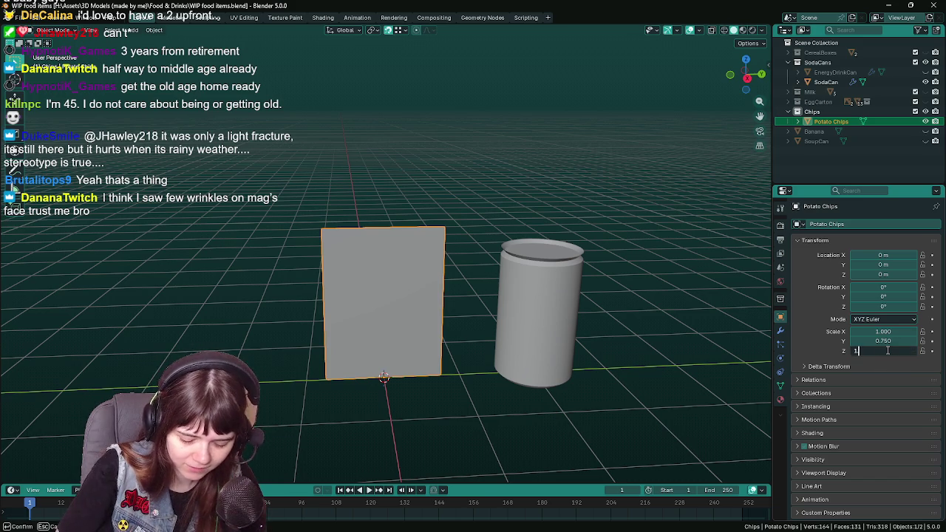
pyautogui.press('Return')
pyautogui.moveTo(706, 343); pyautogui.dragTo(659, 330, button='middle')
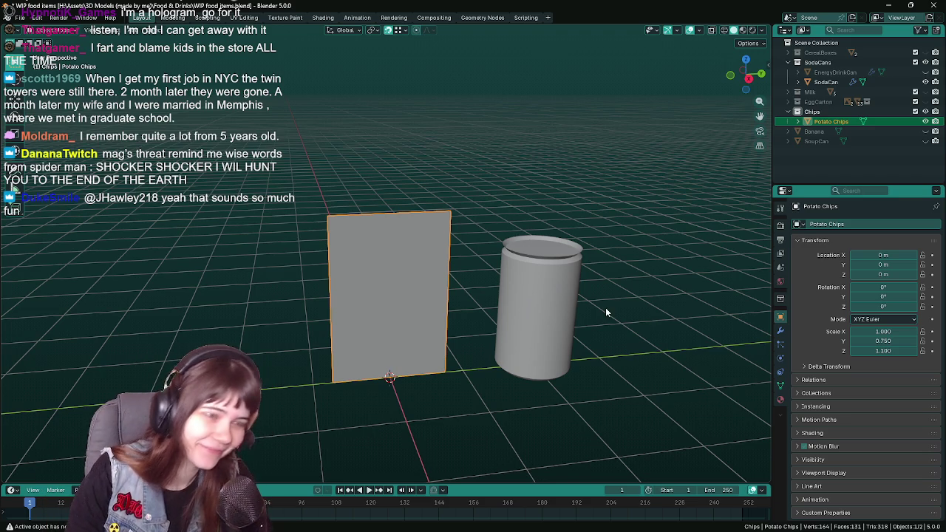
pyautogui.moveTo(607, 315)
pyautogui.mouseDown(button='middle')
pyautogui.moveTo(595, 311)
pyautogui.moveTo(597, 319)
pyautogui.mouseUp(button='middle')
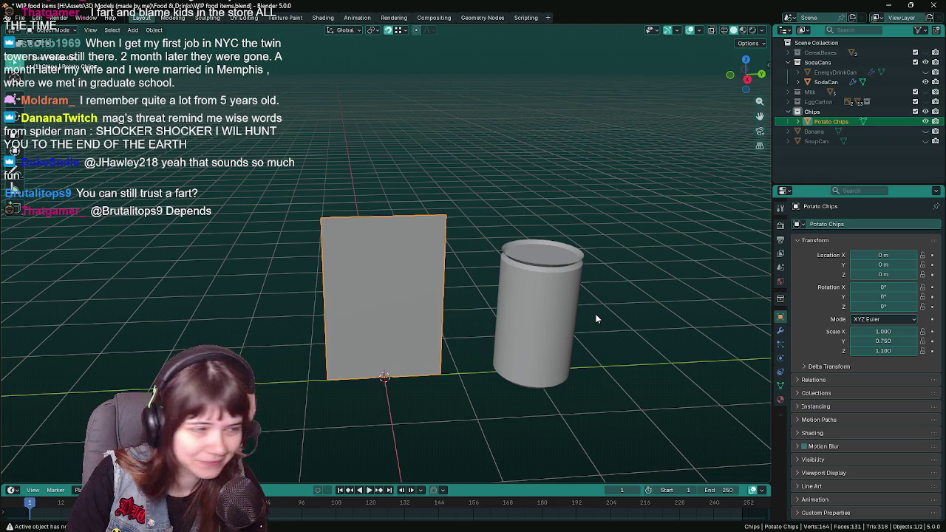
pyautogui.hotkey('ctrl', 's')
# Scale the Potato Chips plane uniformly by 1.5 to 1.5, 1.125, 1.65.
pyautogui.press('s')
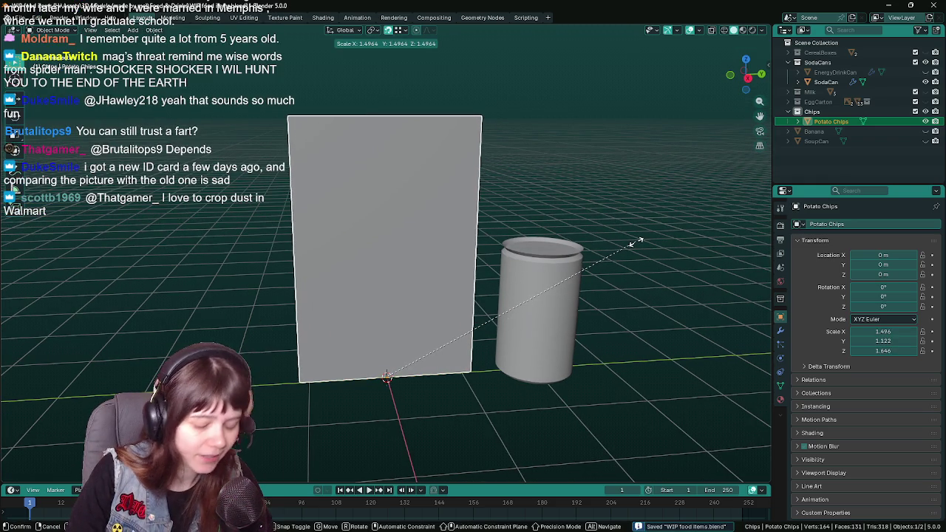
pyautogui.write('1')
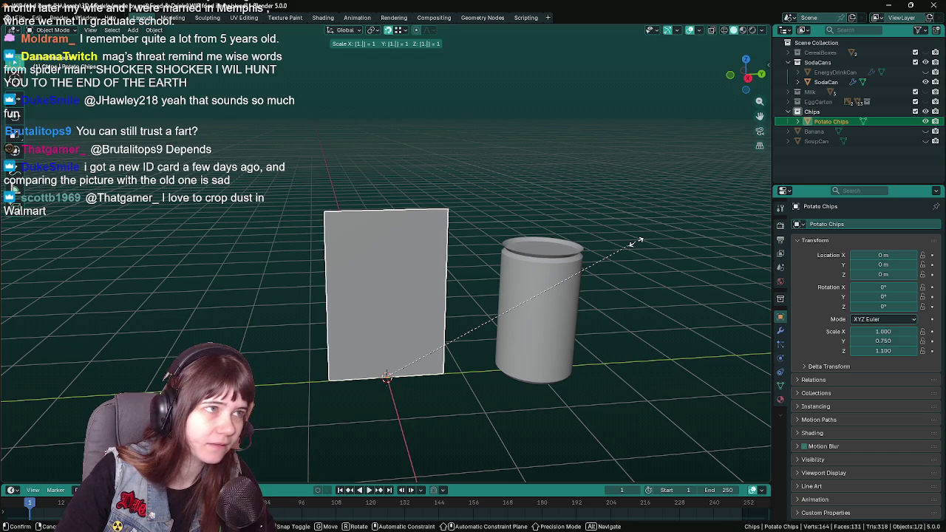
pyautogui.write('.5')
pyautogui.press('Return')
pyautogui.moveTo(638, 241); pyautogui.dragTo(591, 250, button='middle')
pyautogui.scroll(-1, 591, 251)
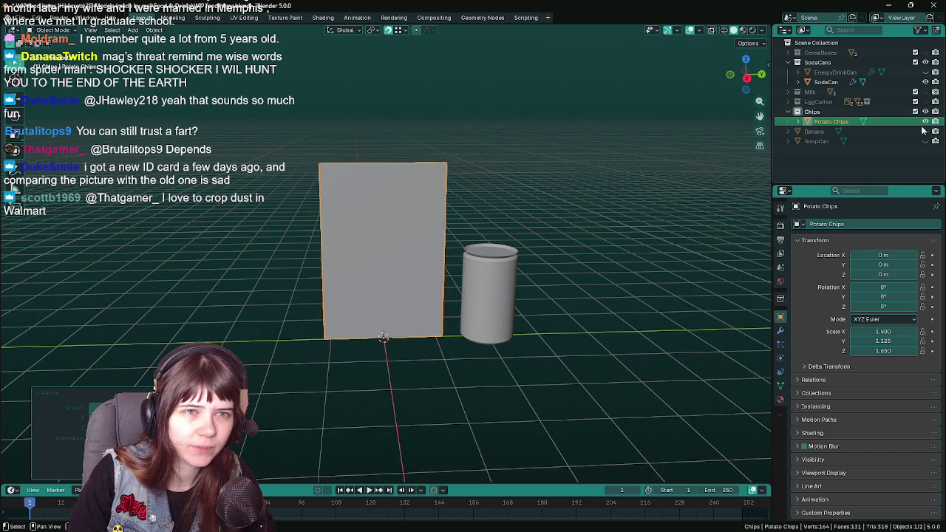
pyautogui.click(848, 83)
# Set SodaCan's Y location to 0, hide it, and show and select the Milk carton.
pyautogui.doubleClick(885, 264)
pyautogui.write('0')
pyautogui.press('Return')
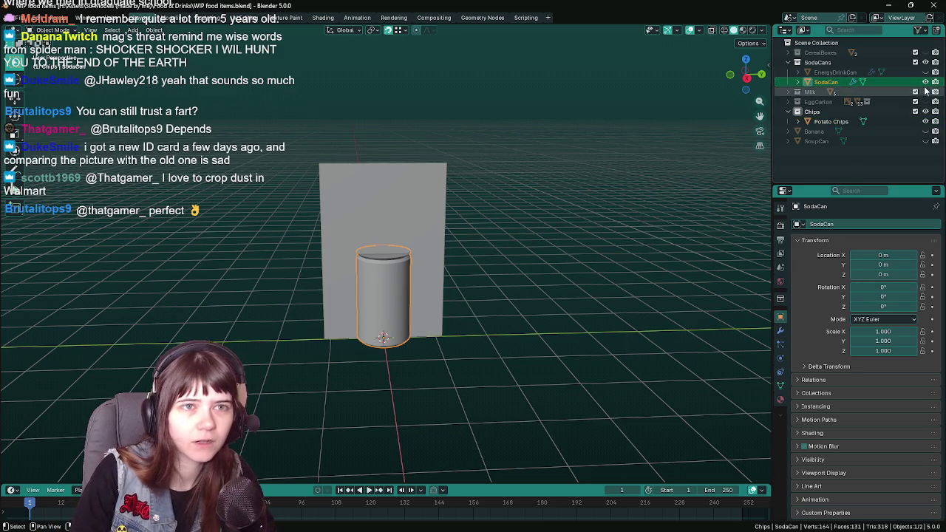
pyautogui.press('h')
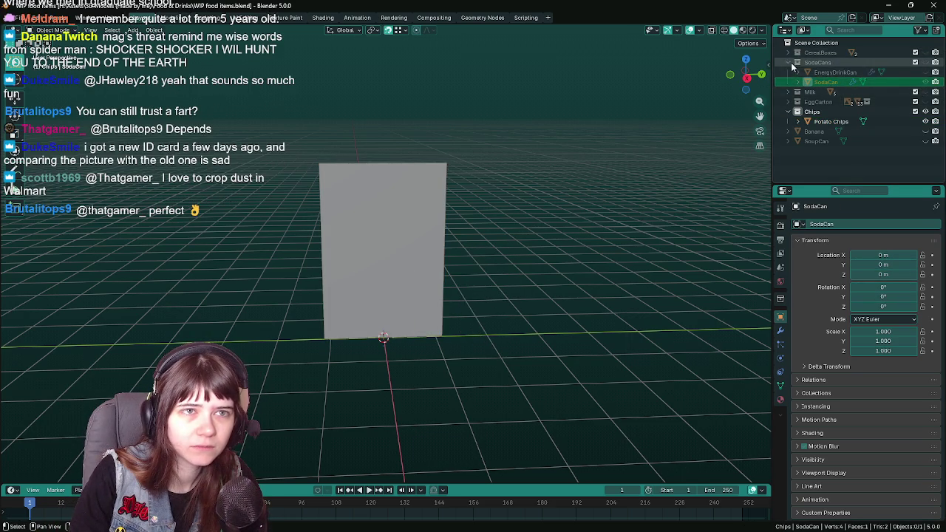
pyautogui.click(790, 62)
pyautogui.click(925, 72)
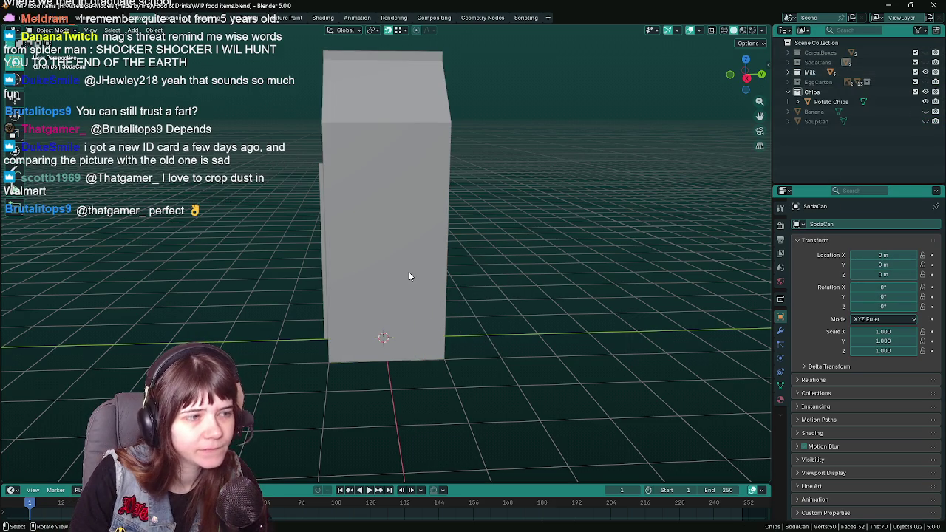
pyautogui.click(408, 271)
# Orbit around the milk carton from several angles, saving the file repeatedly.
pyautogui.moveTo(451, 268); pyautogui.dragTo(536, 261, button='middle')
pyautogui.hotkey('ctrl', 's')
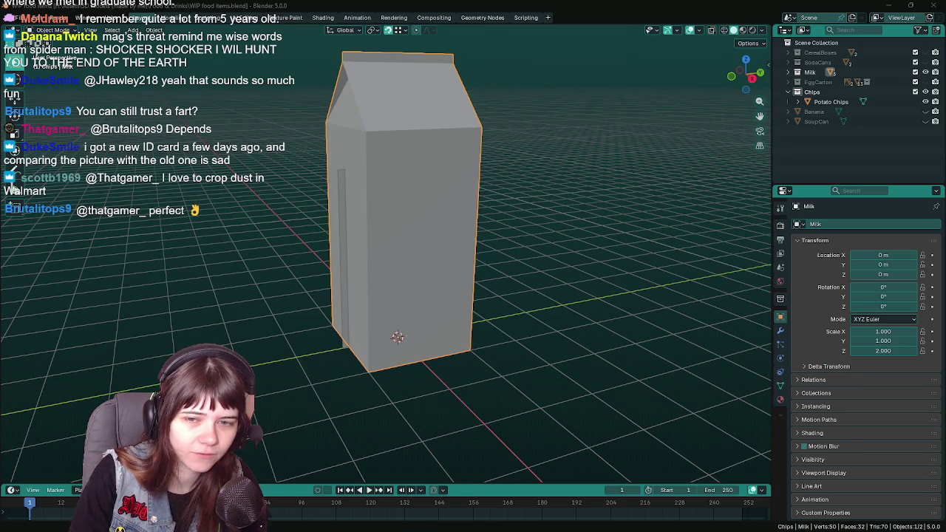
pyautogui.moveTo(531, 310)
pyautogui.mouseDown(button='middle')
pyautogui.moveTo(513, 317)
pyautogui.moveTo(533, 297)
pyautogui.mouseUp(button='middle')
pyautogui.hotkey('ctrl', 's')
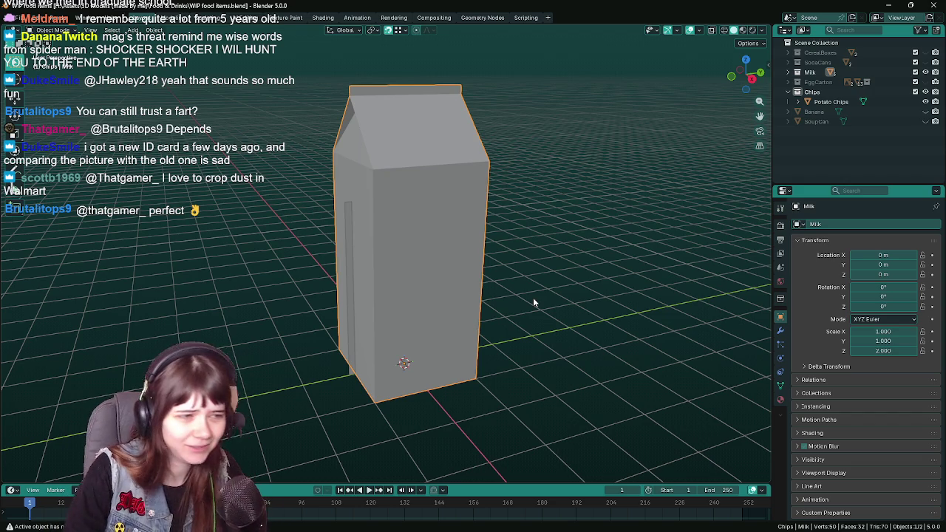
pyautogui.hotkey('ctrl', 's')
pyautogui.moveTo(533, 297); pyautogui.dragTo(707, 209, button='middle')
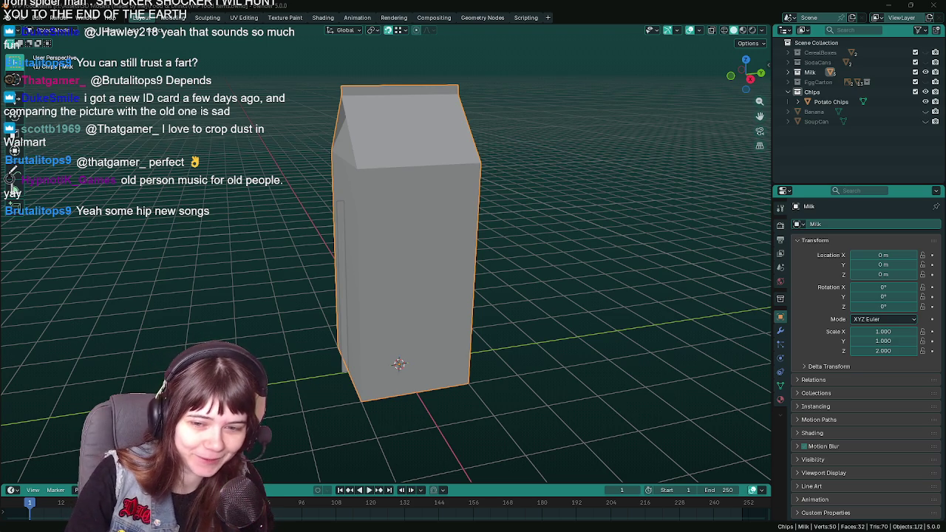
pyautogui.moveTo(566, 311); pyautogui.dragTo(560, 315, button='middle')
pyautogui.hotkey('ctrl', 's')
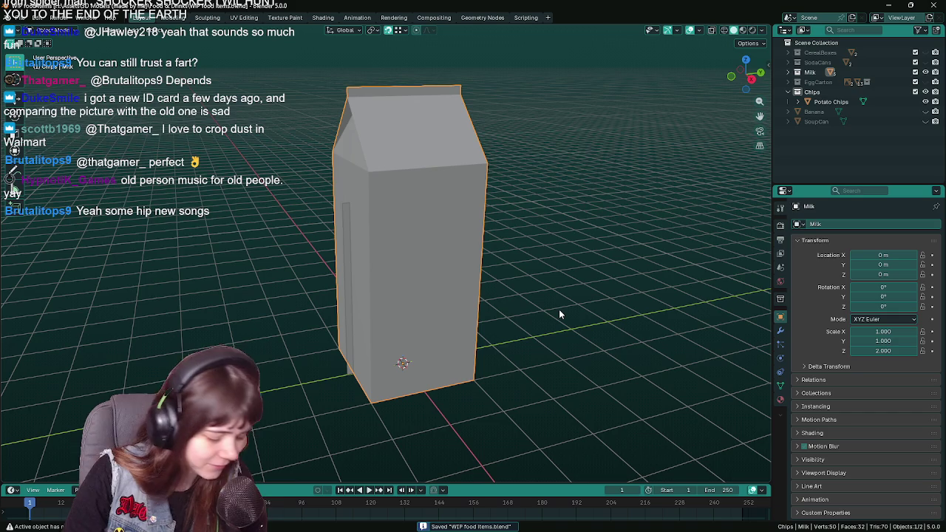
pyautogui.click(343, 298)
# Move the Potato Chips plane along Y so it stands beside the milk carton.
pyautogui.moveTo(413, 300)
pyautogui.mouseDown(button='middle')
pyautogui.moveTo(594, 309)
pyautogui.moveTo(604, 330)
pyautogui.moveTo(596, 316)
pyautogui.mouseUp(button='middle')
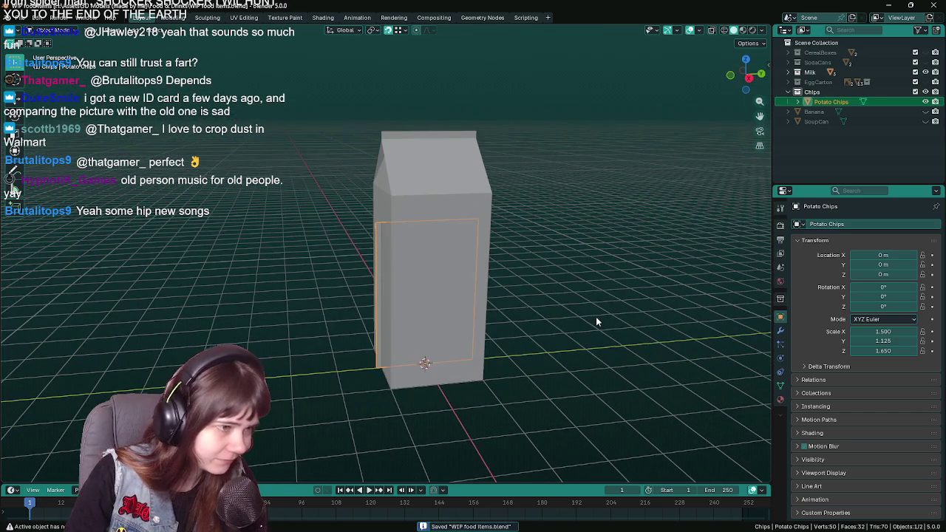
pyautogui.press('g')
pyautogui.press('x')
pyautogui.press('y')
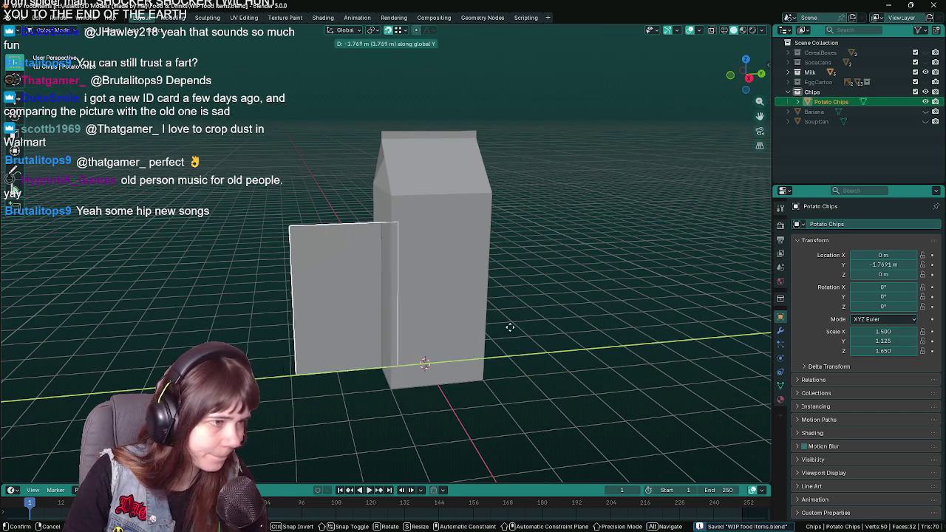
pyautogui.click(501, 337)
pyautogui.scroll(-1, 500, 338)
pyautogui.moveTo(500, 337)
pyautogui.mouseDown(button='middle')
pyautogui.moveTo(489, 310)
pyautogui.moveTo(501, 346)
pyautogui.mouseUp(button='middle')
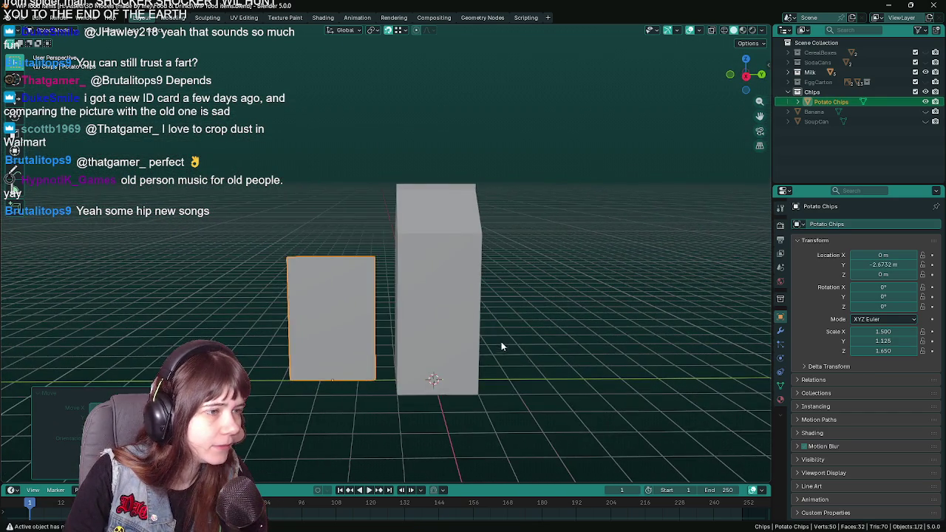
pyautogui.moveTo(575, 328); pyautogui.dragTo(564, 311, button='middle')
# Cancel a trial scale of the chips plane, then restart a Y move switching to scaling.
pyautogui.press('s')
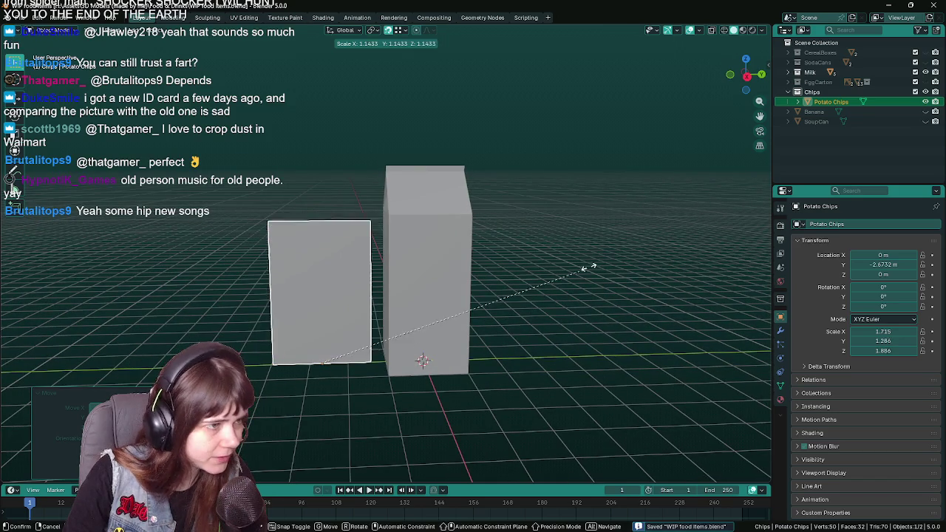
pyautogui.rightClick(627, 216)
pyautogui.moveTo(617, 221); pyautogui.dragTo(592, 251, button='middle')
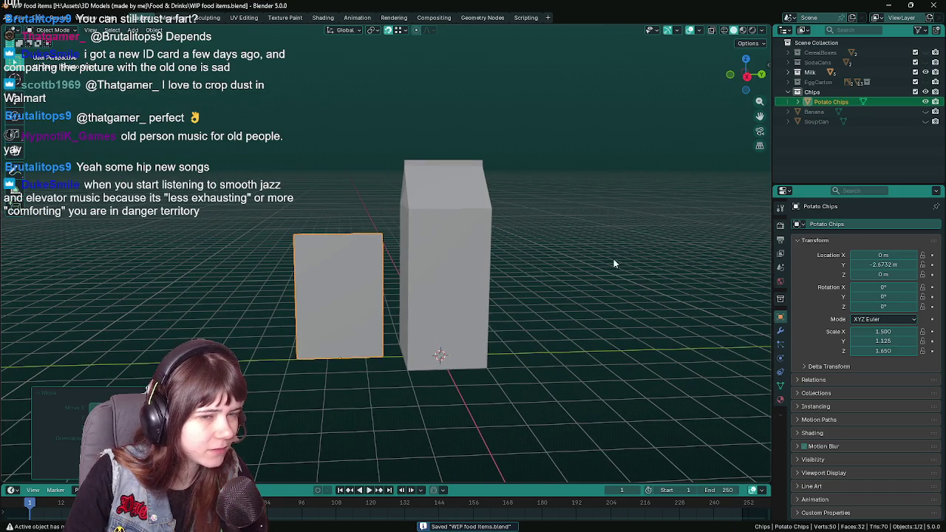
pyautogui.press('g')
pyautogui.press('y')
pyautogui.press('s')
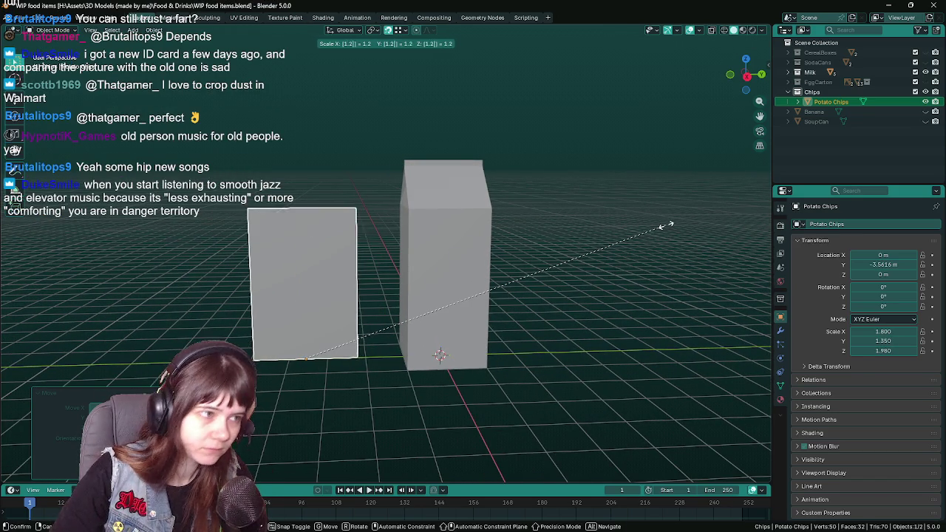
# Confirm the interactive scale and set the chips box's X scale to 1.75.
pyautogui.click(666, 224)
pyautogui.moveTo(555, 275); pyautogui.dragTo(580, 309, button='middle')
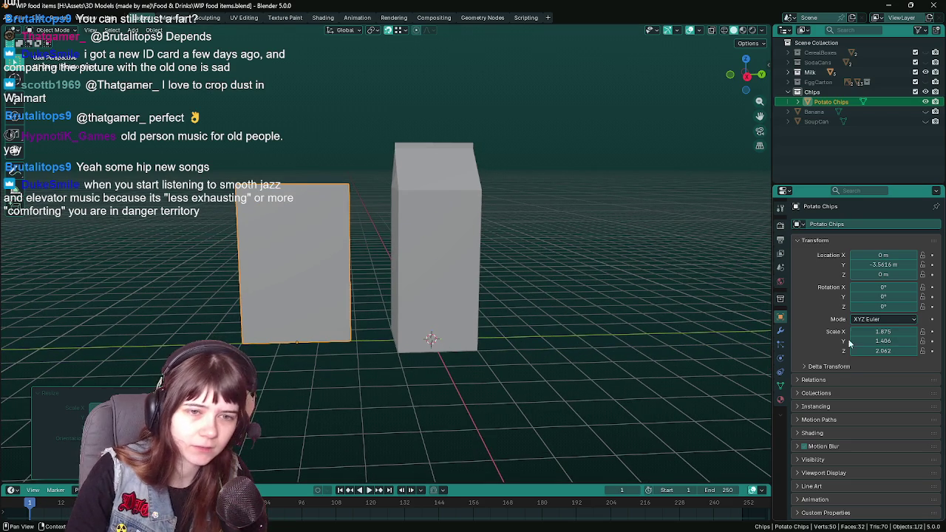
pyautogui.click(870, 332)
pyautogui.write('1.75')
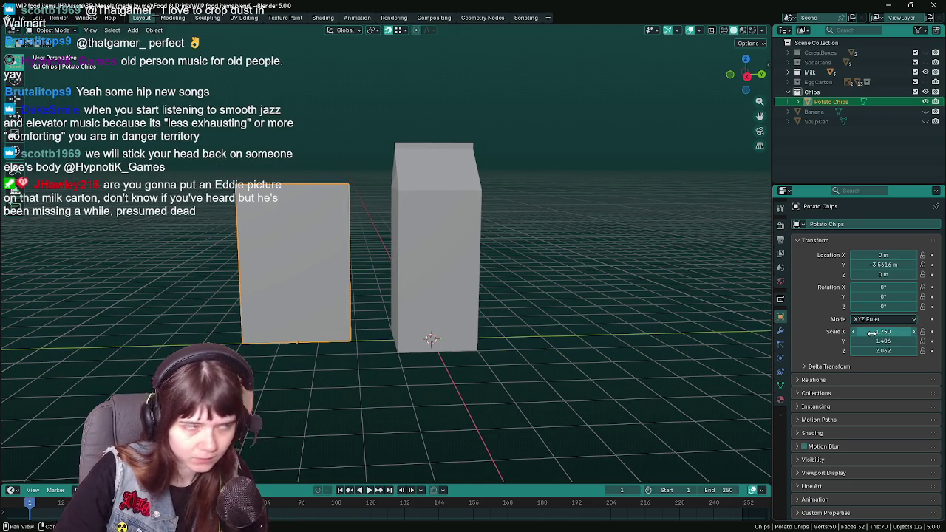
pyautogui.press('Return')
# Set the box's Y scale to 1.5 and Z scale to 2, then save.
pyautogui.click(893, 341)
pyautogui.write('1.5')
pyautogui.press('Return')
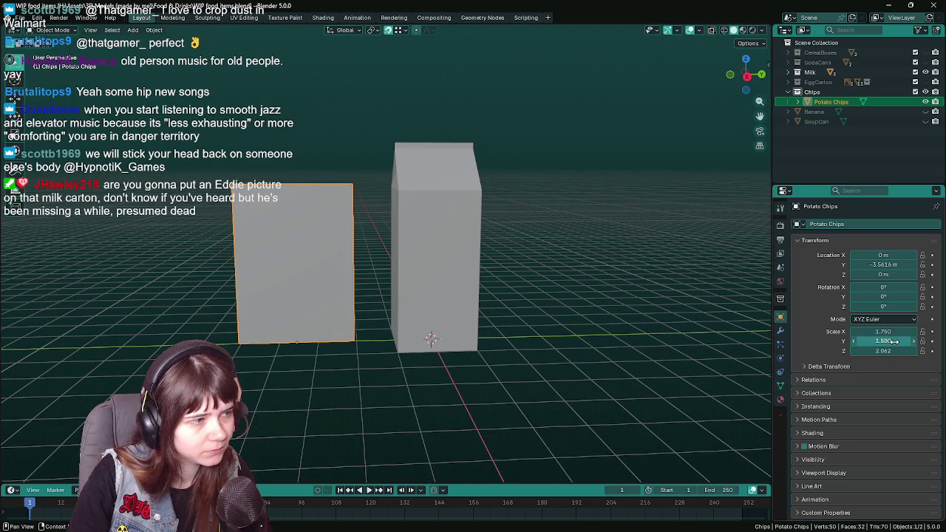
pyautogui.click(891, 351)
pyautogui.write('2')
pyautogui.press('Return')
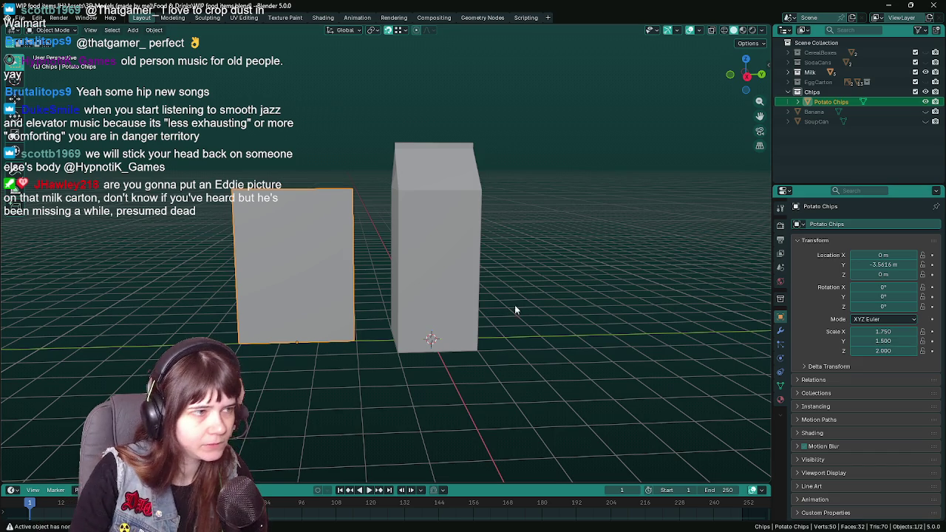
pyautogui.moveTo(366, 303)
pyautogui.mouseDown(button='middle')
pyautogui.moveTo(365, 313)
pyautogui.moveTo(460, 311)
pyautogui.mouseUp(button='middle')
pyautogui.hotkey('ctrl', 's')
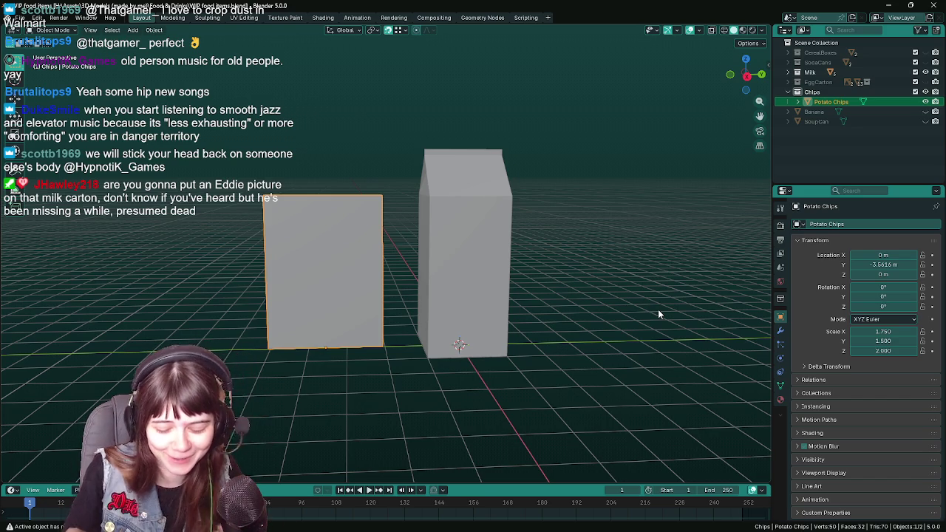
pyautogui.moveTo(580, 320); pyautogui.dragTo(585, 325, button='middle')
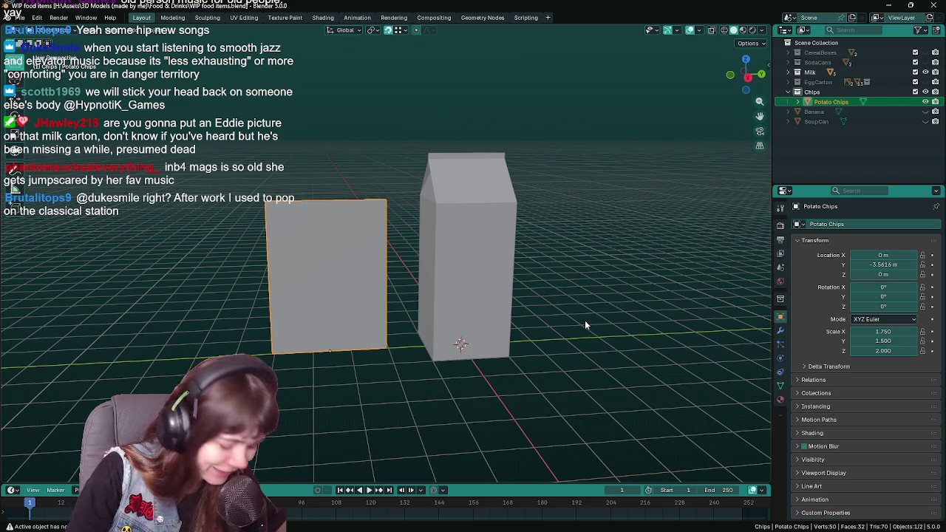
pyautogui.hotkey('ctrl', 's')
pyautogui.moveTo(582, 329); pyautogui.dragTo(564, 327, button='middle')
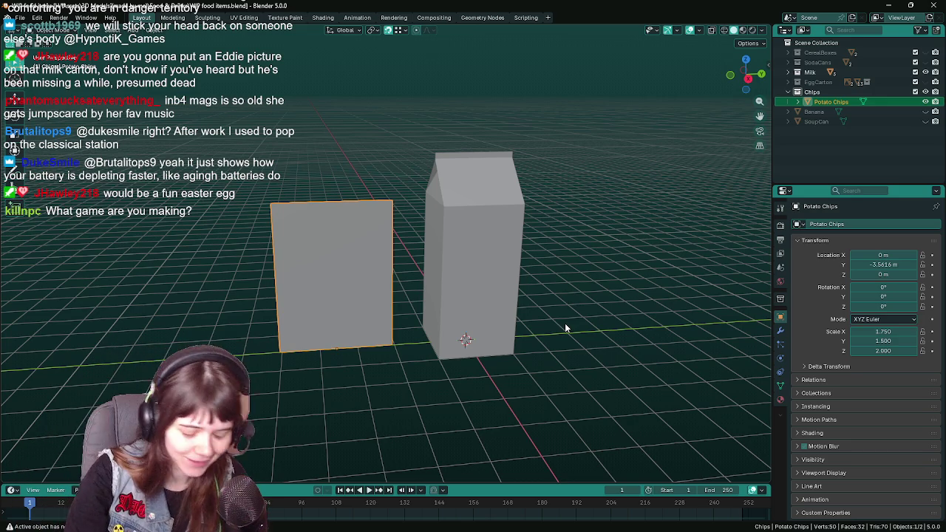
pyautogui.moveTo(470, 339); pyautogui.dragTo(503, 309, button='middle')
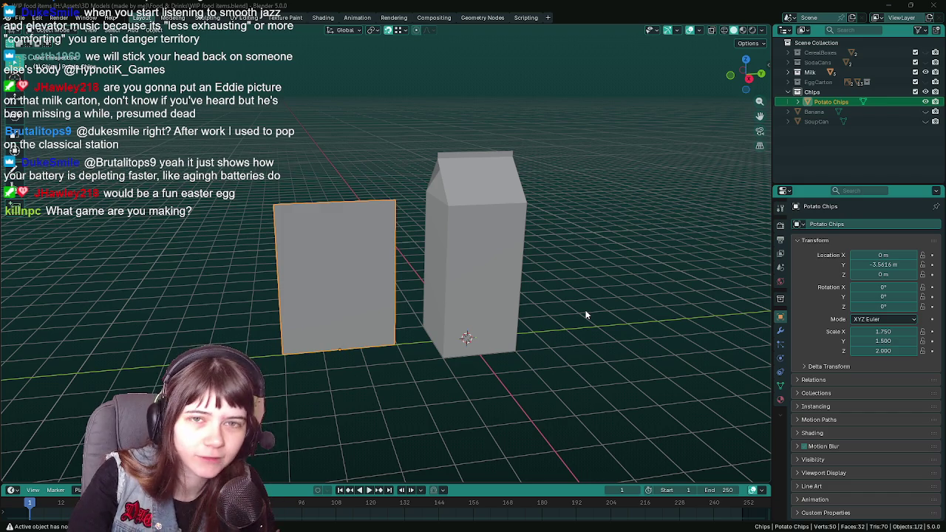
# Save the file, then start and cancel a Y-axis resize of the chips box.
pyautogui.hotkey('ctrl', 's')
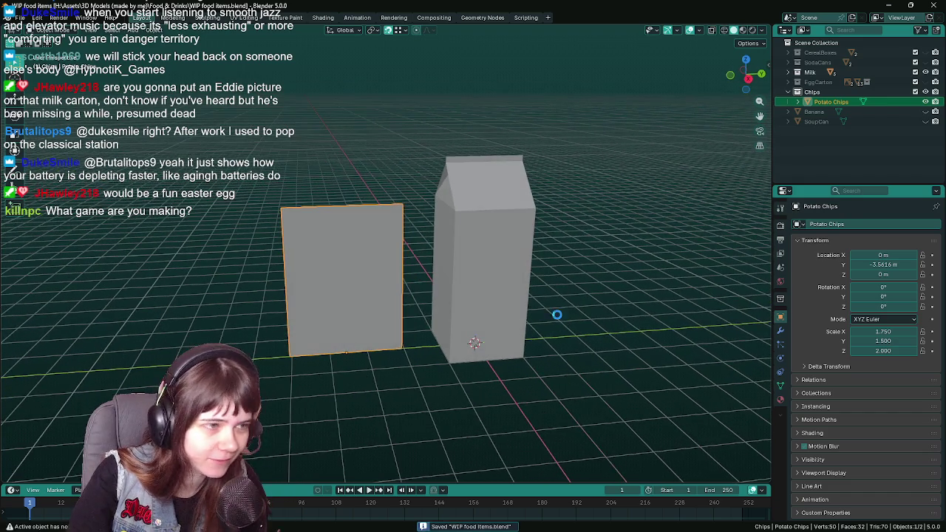
pyautogui.scroll(2, 553, 307)
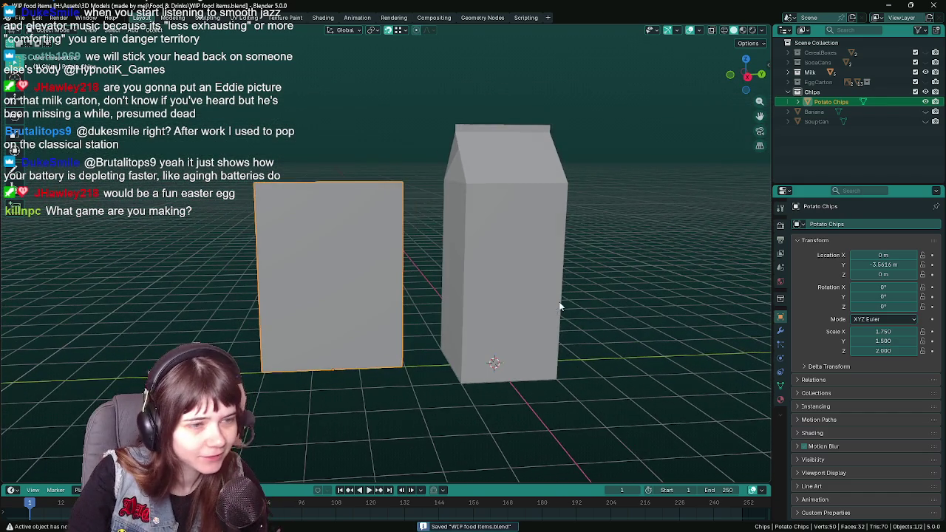
pyautogui.scroll(1, 584, 301)
pyautogui.scroll(-3, 599, 298)
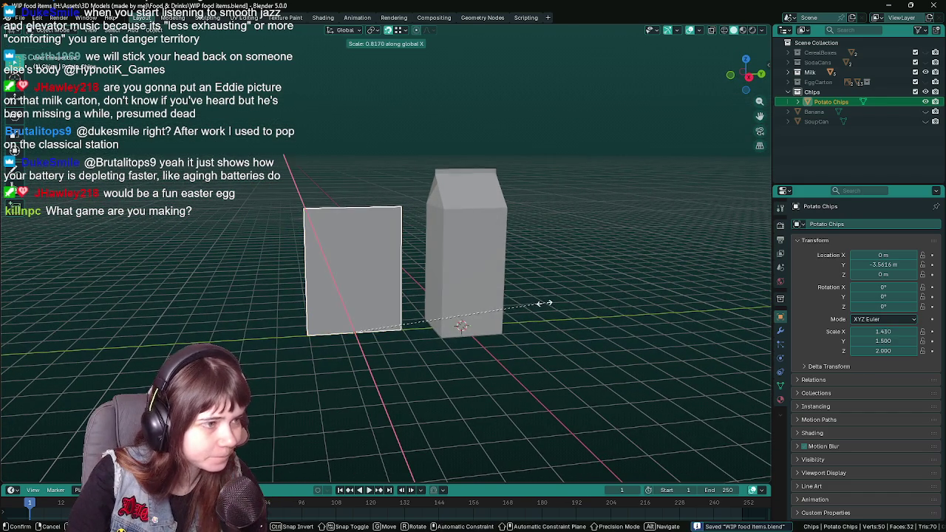
pyautogui.press('s')
pyautogui.press('y')
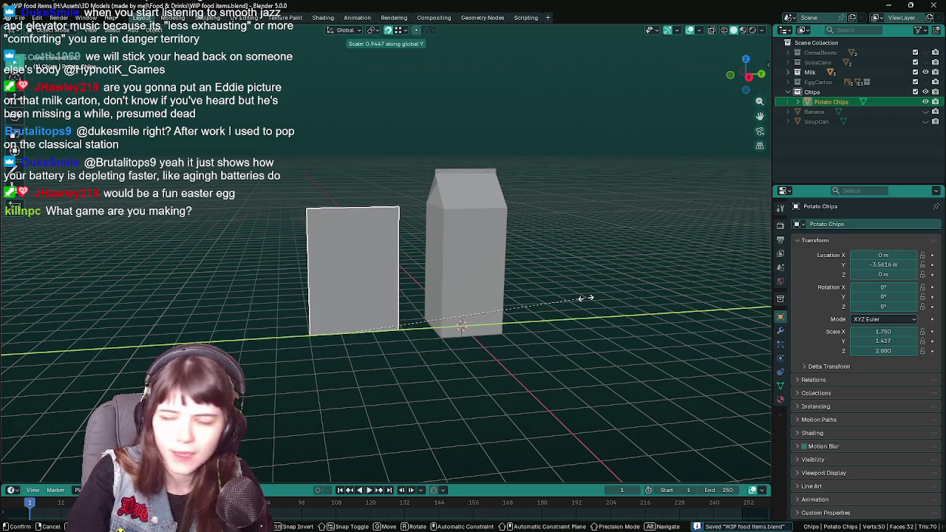
pyautogui.press('Escape')
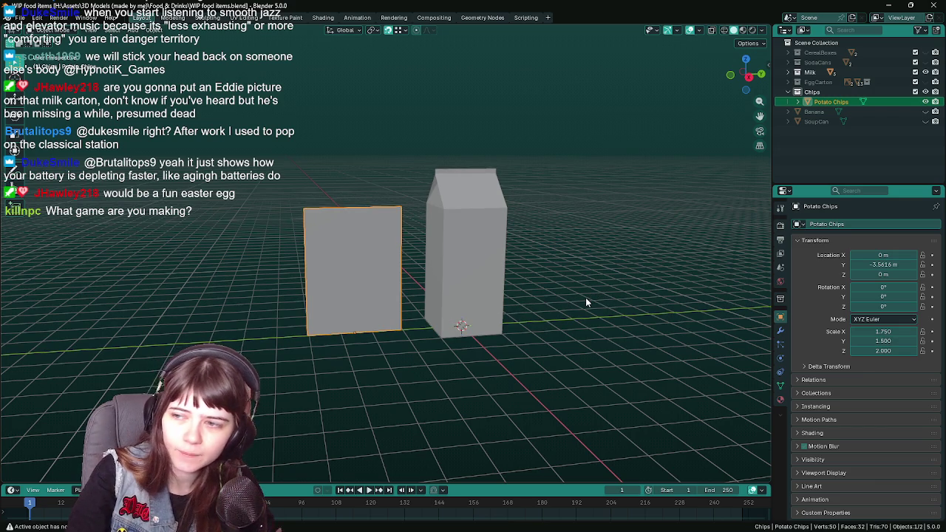
# Select the milk carton, reselect the chips box, and orbit to a lower front view.
pyautogui.moveTo(556, 294)
pyautogui.mouseDown(button='middle')
pyautogui.moveTo(498, 293)
pyautogui.moveTo(531, 309)
pyautogui.moveTo(552, 285)
pyautogui.mouseUp(button='middle')
pyautogui.click(499, 293)
pyautogui.click(553, 284)
pyautogui.click(405, 288)
pyautogui.scroll(-1, 554, 281)
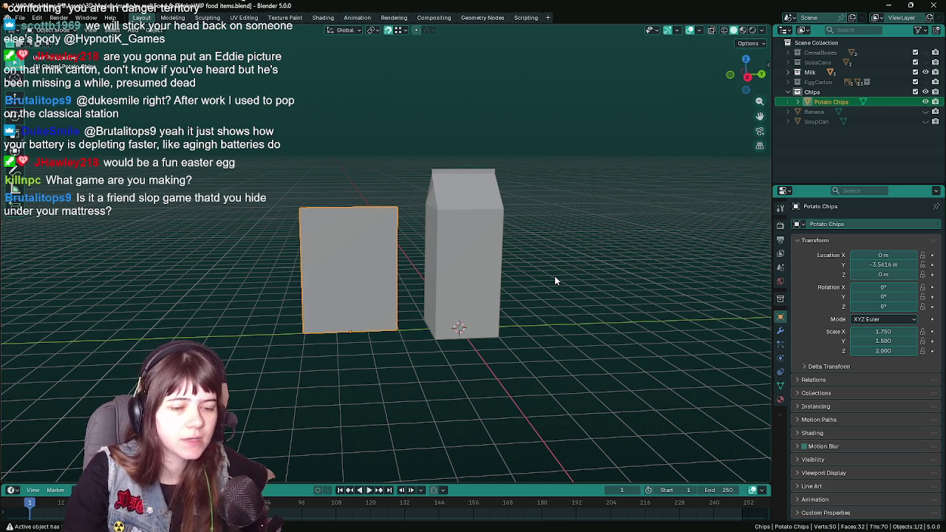
pyautogui.moveTo(555, 278)
pyautogui.mouseDown(button='middle')
pyautogui.moveTo(461, 267)
pyautogui.moveTo(479, 269)
pyautogui.mouseUp(button='middle')
# Save the file and select the milk carton.
pyautogui.hotkey('ctrl', 's')
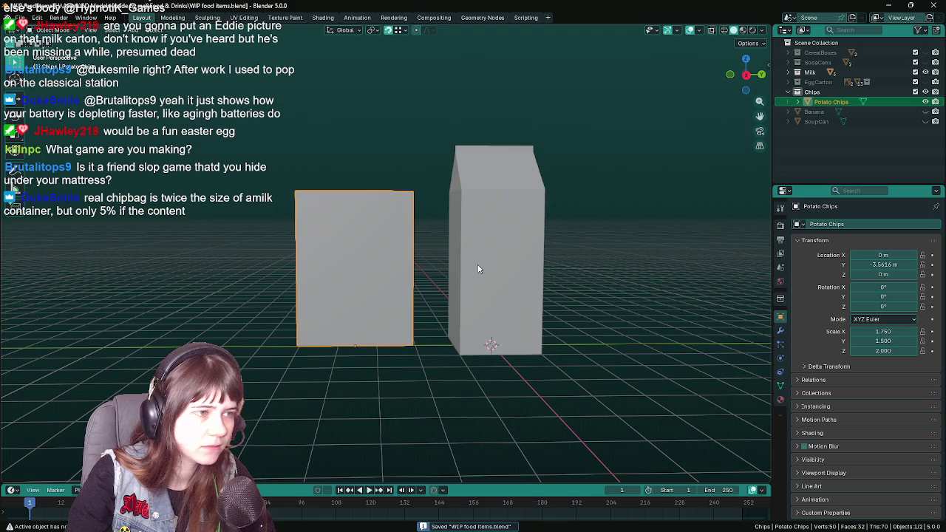
pyautogui.click(542, 270)
pyautogui.moveTo(614, 290); pyautogui.dragTo(685, 247, button='middle')
# Briefly show the Banana and SoupCan, hide them again, and select the chips box.
pyautogui.click(925, 110)
pyautogui.click(926, 122)
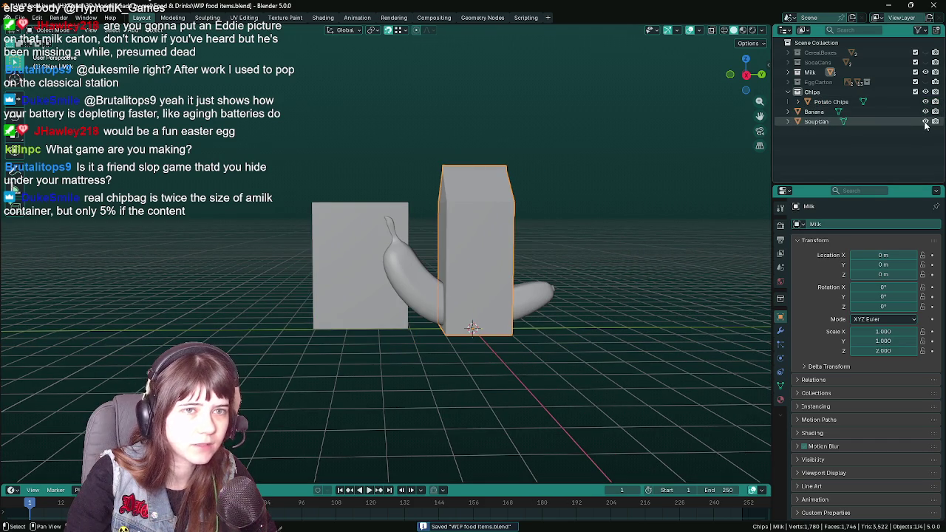
pyautogui.click(926, 122)
pyautogui.click(926, 112)
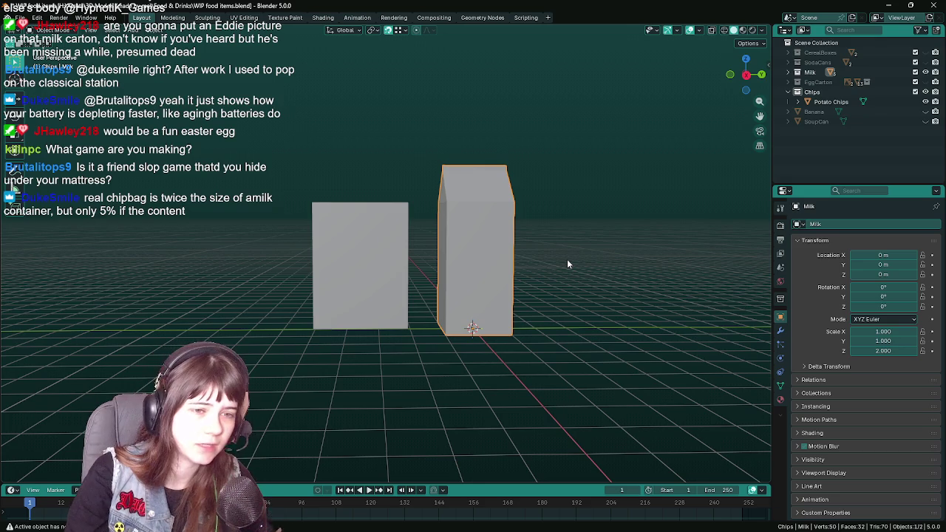
pyautogui.click(328, 272)
pyautogui.moveTo(513, 261)
pyautogui.mouseDown(button='middle')
pyautogui.moveTo(602, 295)
pyautogui.moveTo(581, 275)
pyautogui.mouseUp(button='middle')
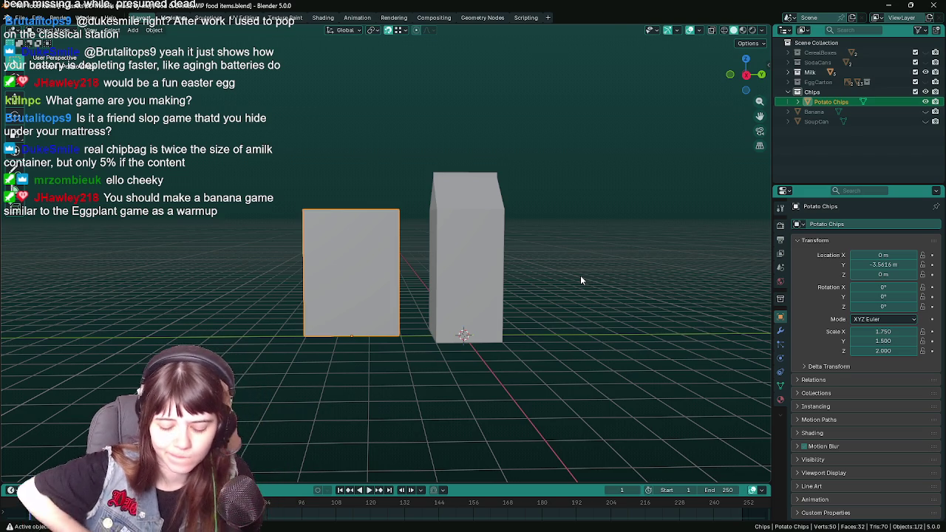
pyautogui.scroll(-2, 581, 279)
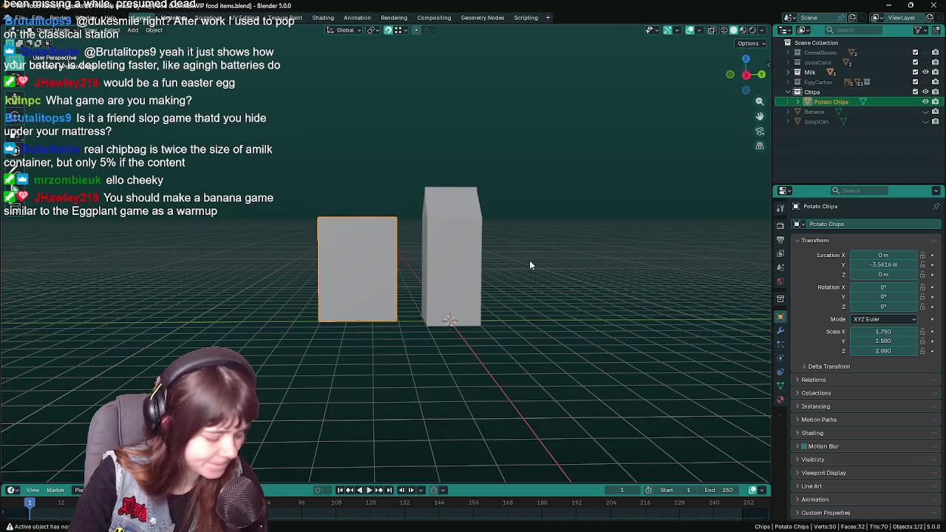
pyautogui.moveTo(533, 248); pyautogui.dragTo(494, 274, button='middle')
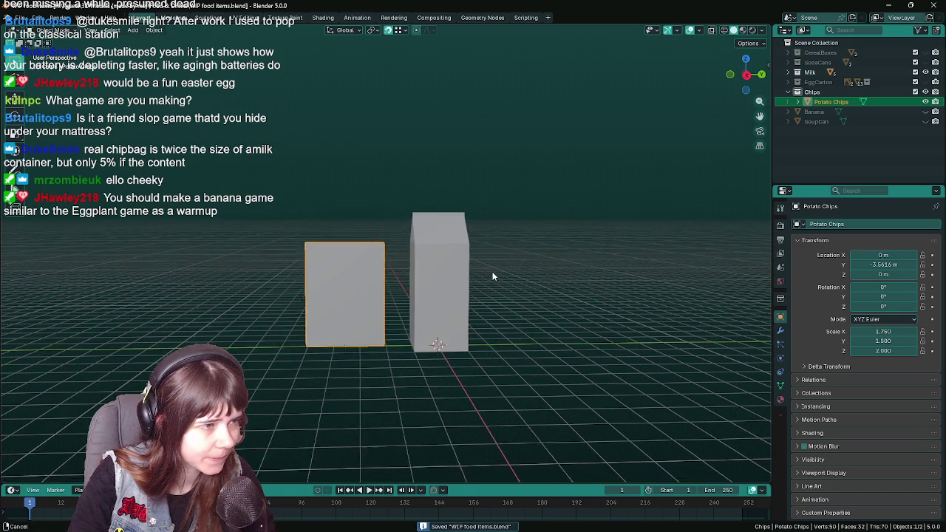
# Scale the Potato Chips plane to X 2.5 and Y 2, then save WIP food items.blend.
pyautogui.hotkey('ctrl', 's')
pyautogui.press('s')
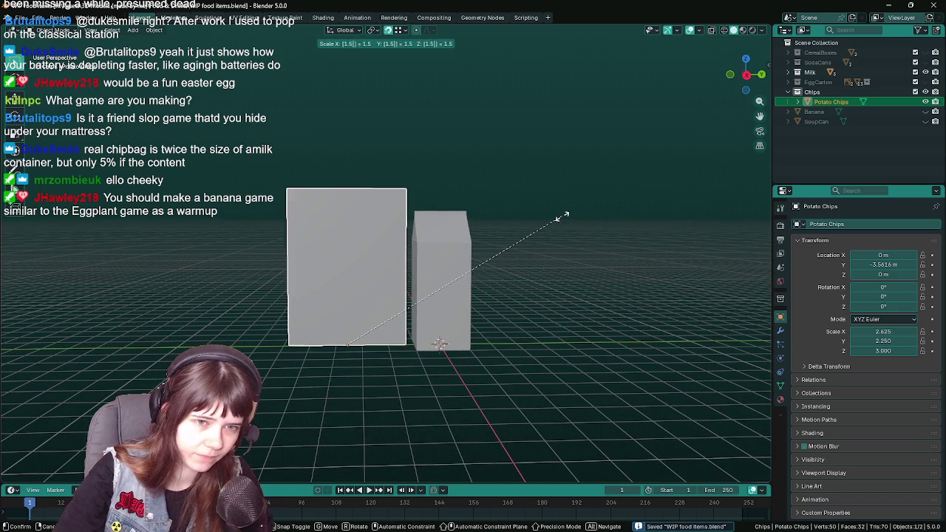
pyautogui.click(562, 216)
pyautogui.click(887, 330)
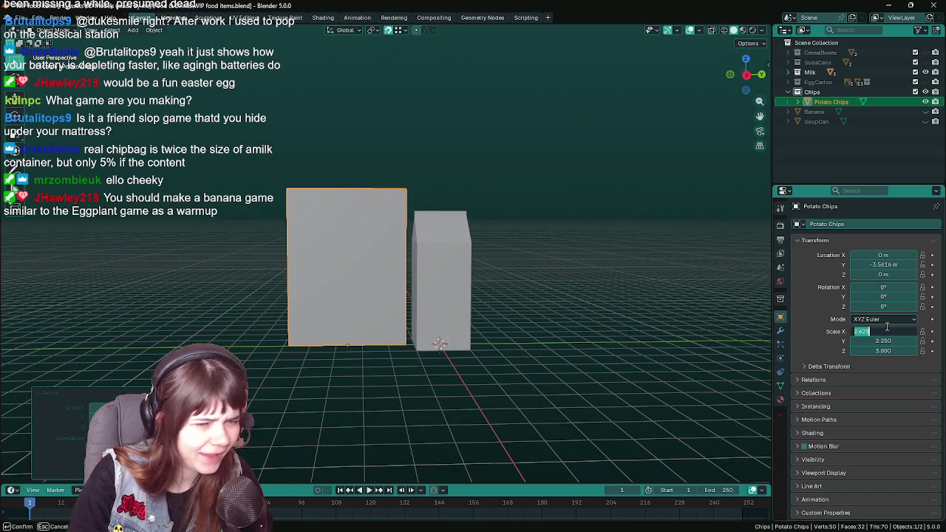
pyautogui.write('2.5')
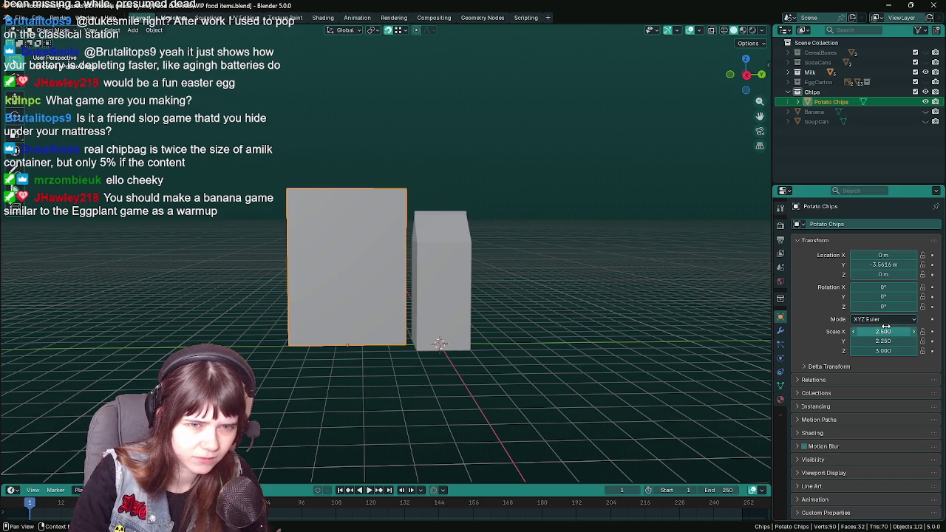
pyautogui.press('Tab')
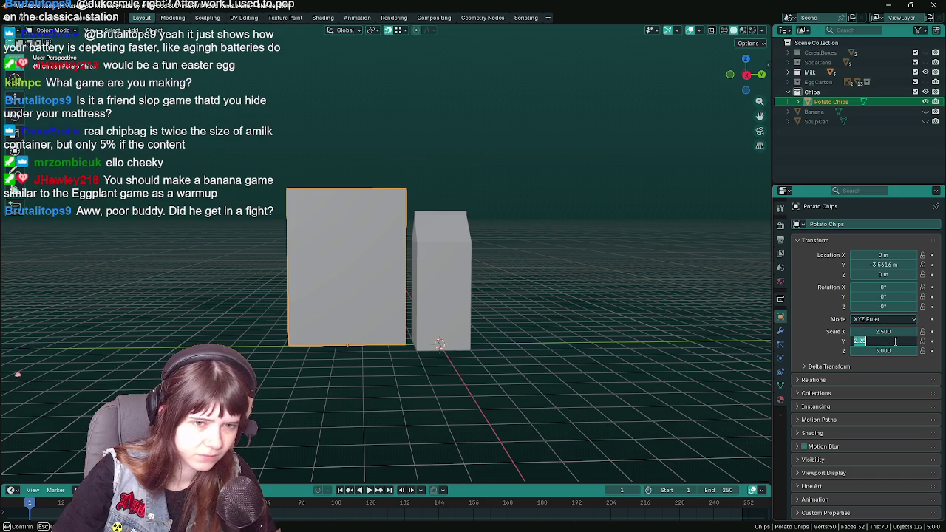
pyautogui.write('2')
pyautogui.press('Return')
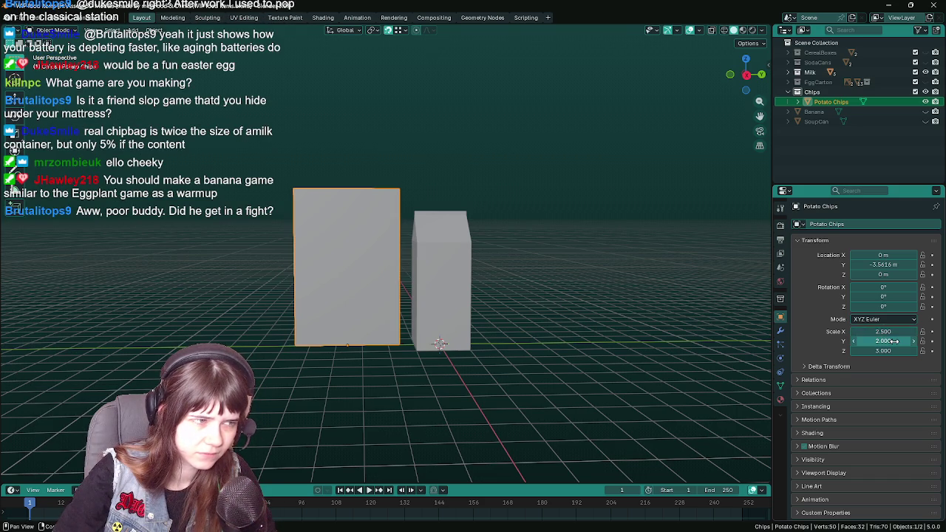
pyautogui.moveTo(517, 300)
pyautogui.mouseDown(button='middle')
pyautogui.moveTo(555, 289)
pyautogui.moveTo(543, 299)
pyautogui.moveTo(547, 292)
pyautogui.mouseUp(button='middle')
pyautogui.hotkey('ctrl', 's')
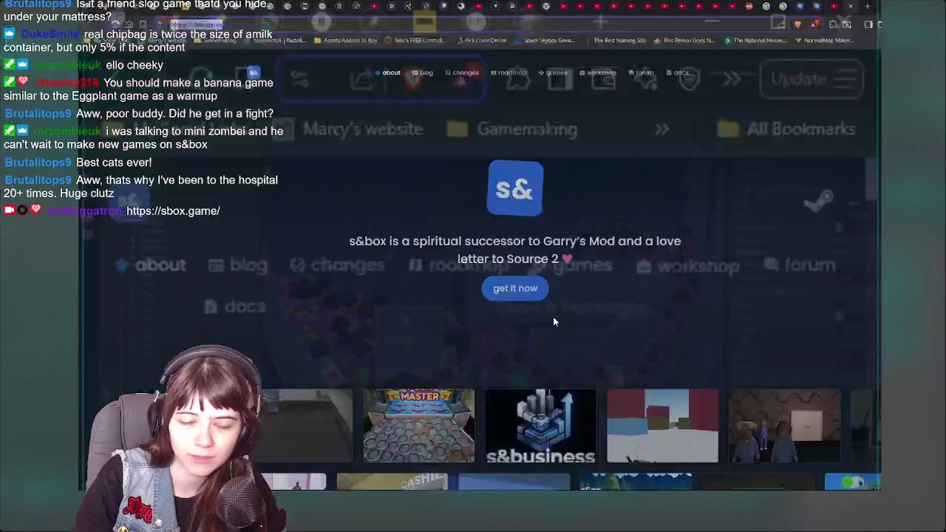
# Scroll the sbox.game homepage down to the Hammer editor section.
pyautogui.scroll(-5, 538, 323)
pyautogui.scroll(-5, 537, 318)
pyautogui.scroll(-4, 532, 325)
pyautogui.scroll(-4, 532, 325)
pyautogui.scroll(-4, 532, 325)
pyautogui.scroll(-3, 532, 325)
pyautogui.scroll(-3, 473, 325)
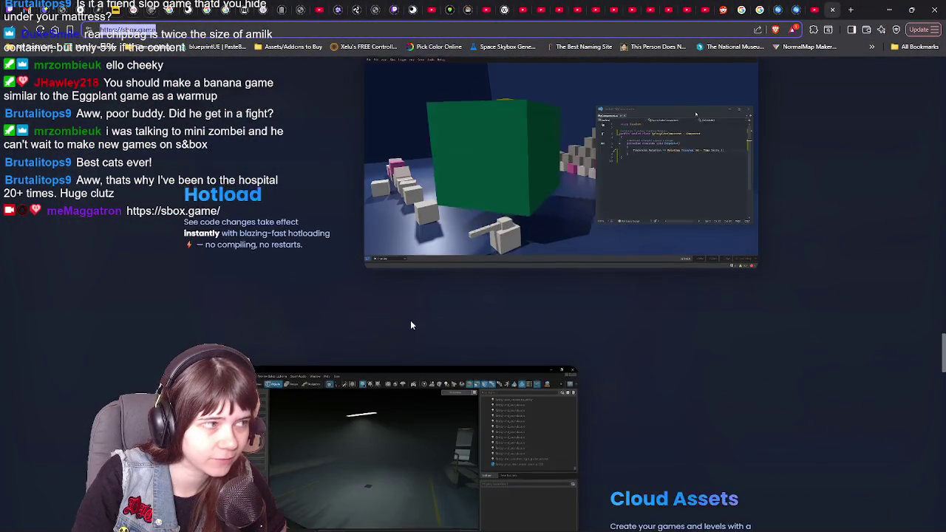
pyautogui.scroll(-4, 414, 322)
pyautogui.scroll(-3, 421, 322)
pyautogui.scroll(-2, 443, 334)
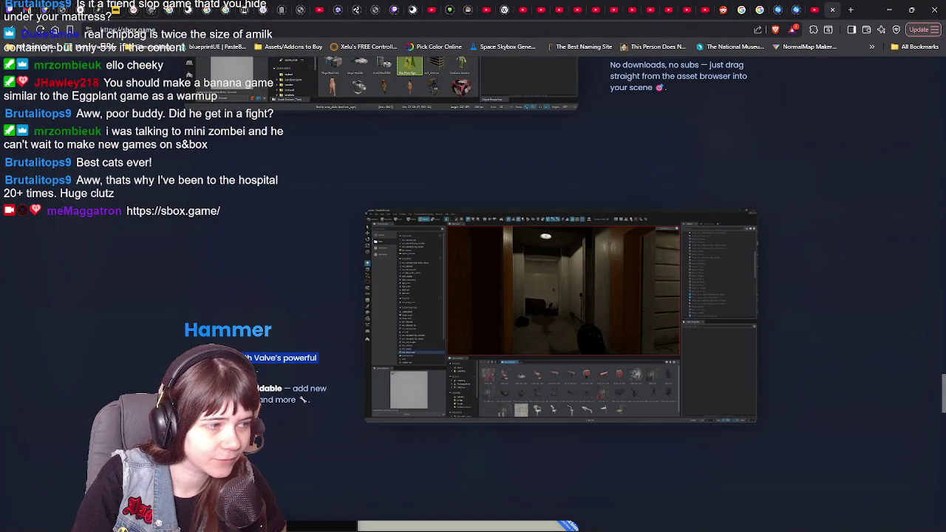
pyautogui.scroll(-2, 202, 310)
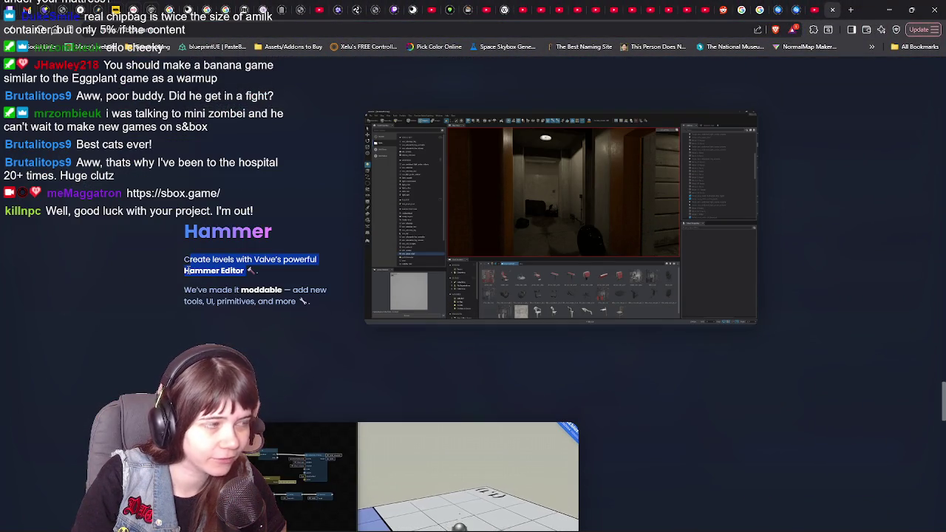
# Highlight and read the Hammer description paragraphs, then return to Blender.
pyautogui.moveTo(184, 259); pyautogui.dragTo(246, 285)
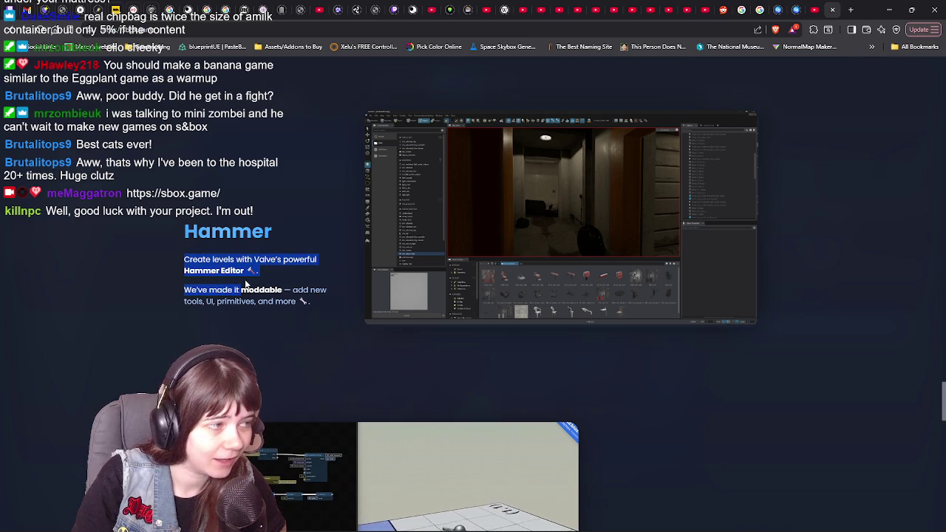
pyautogui.click(242, 273)
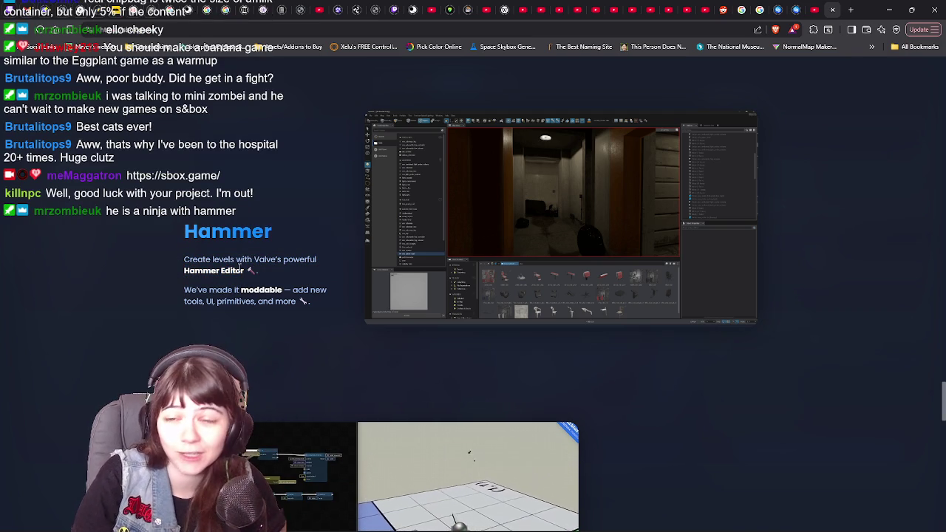
pyautogui.moveTo(178, 259); pyautogui.dragTo(319, 309)
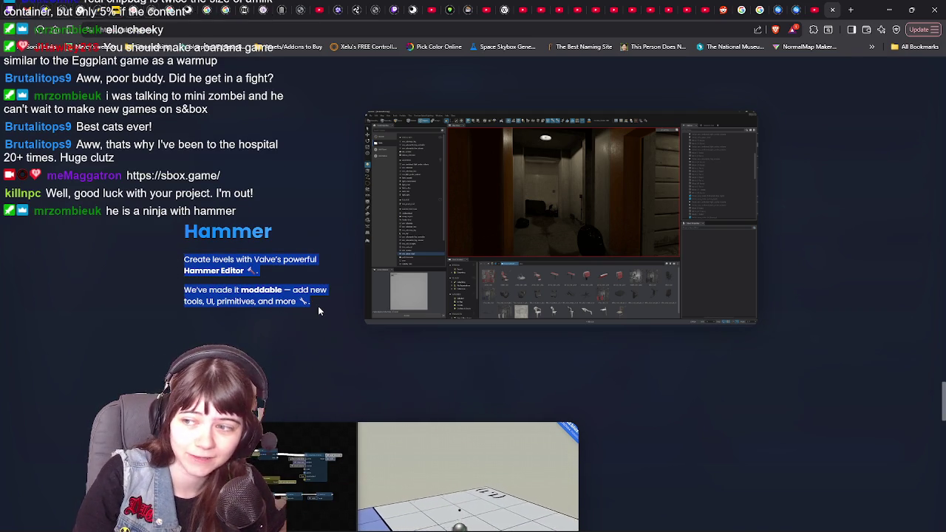
pyautogui.click(318, 309)
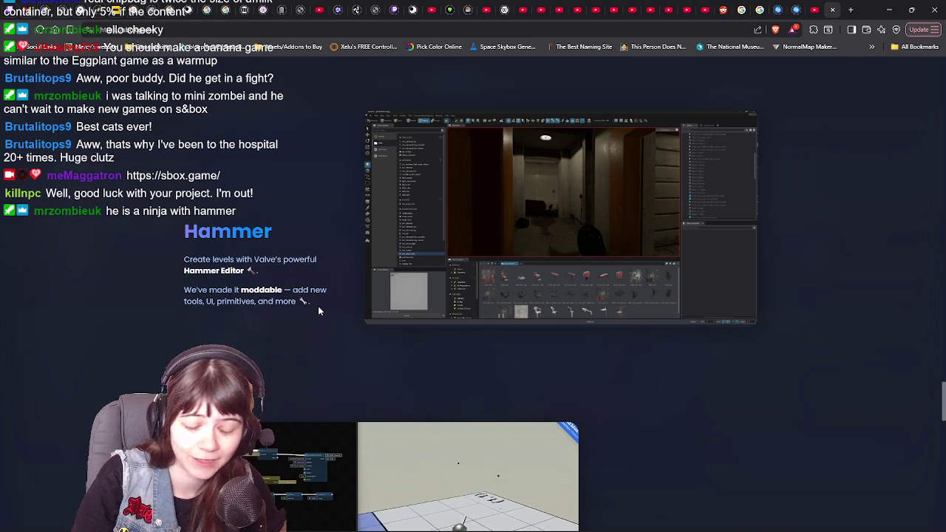
pyautogui.tripleClick(196, 260)
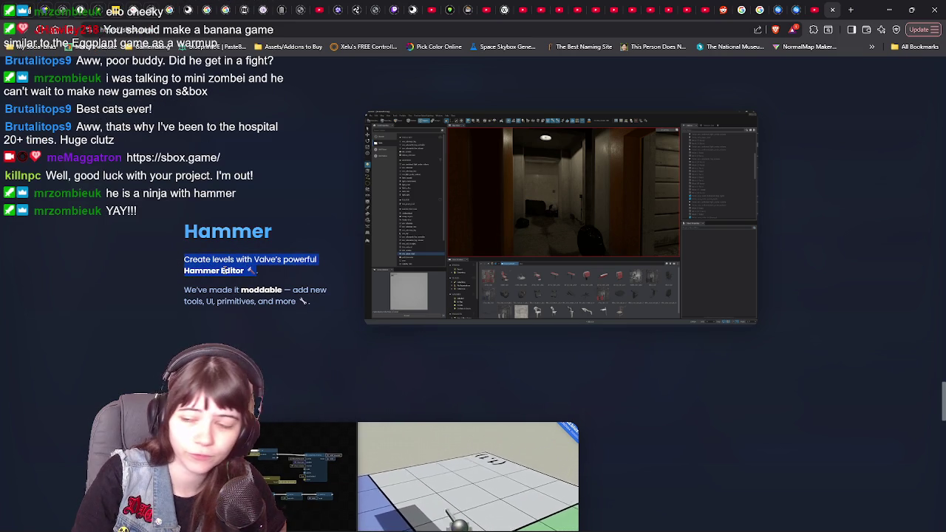
pyautogui.click(172, 292)
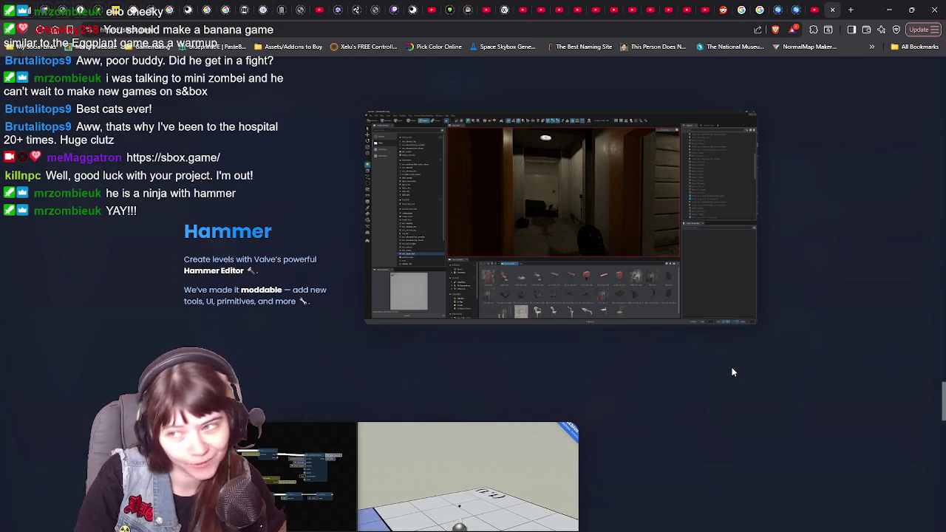
pyautogui.scroll(5, 743, 371)
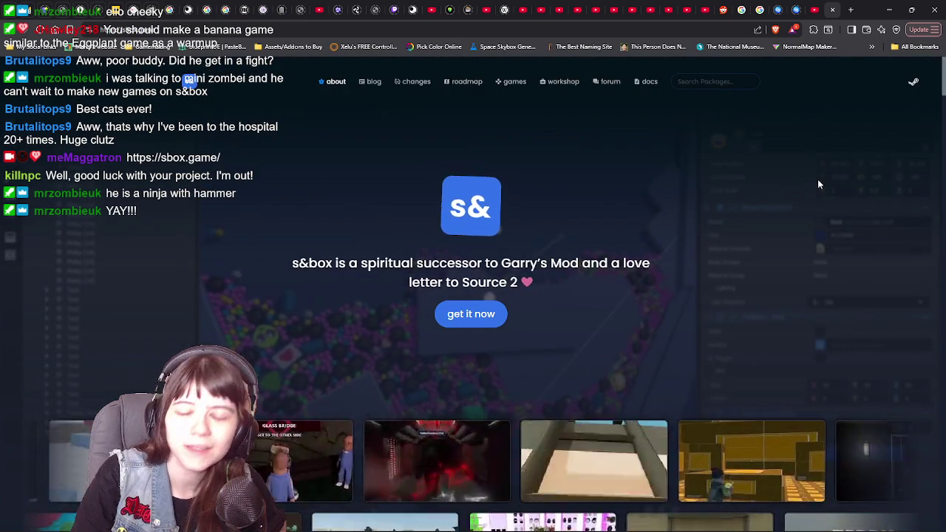
pyautogui.hotkey('alt', 'Tab')
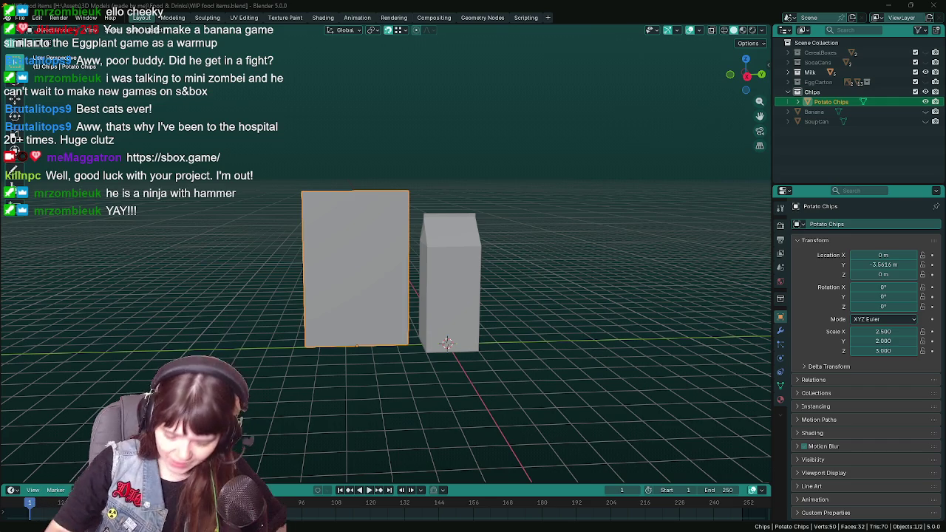
# Hide the second box, save, and try moving the chips plane 3 along Y, then cancel.
pyautogui.moveTo(436, 387)
pyautogui.mouseDown(button='middle')
pyautogui.moveTo(512, 362)
pyautogui.moveTo(428, 303)
pyautogui.moveTo(411, 269)
pyautogui.mouseUp(button='middle')
pyautogui.click(925, 72)
pyautogui.hotkey('ctrl', 's')
pyautogui.press('g')
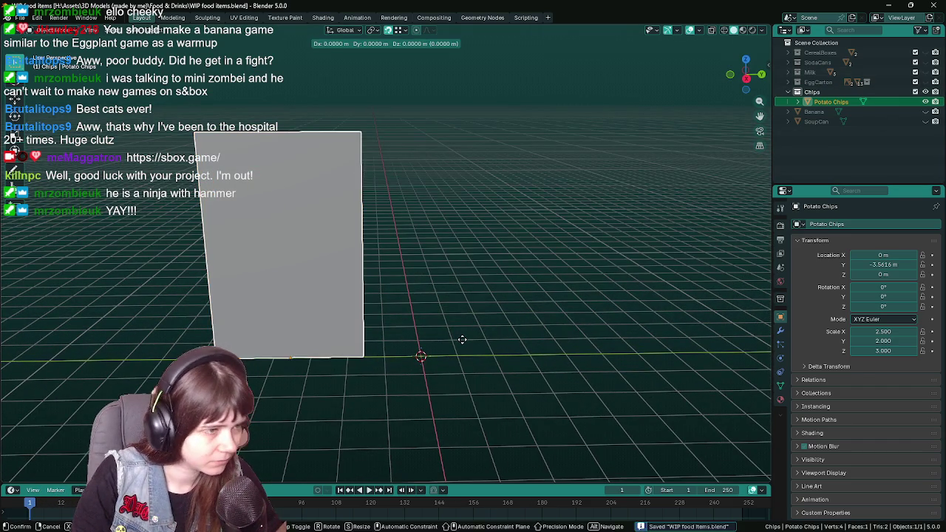
pyautogui.press('y')
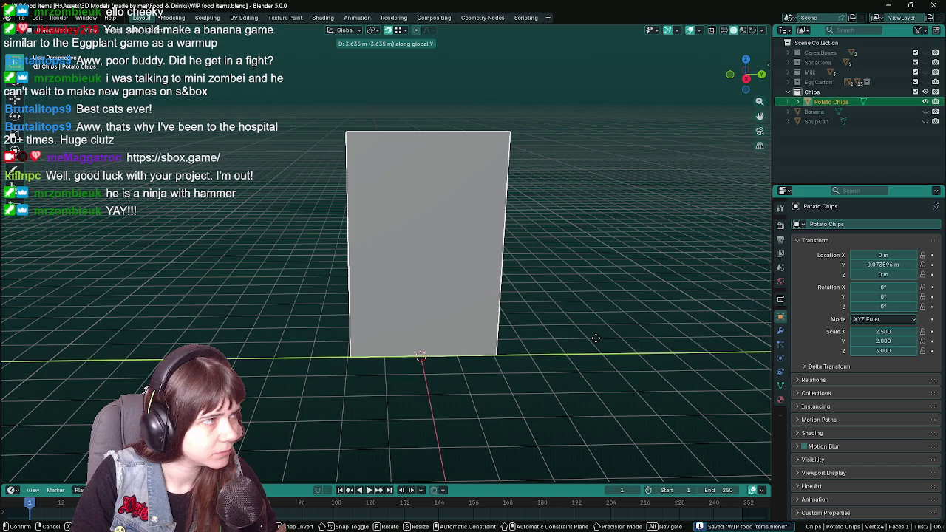
pyautogui.write('3')
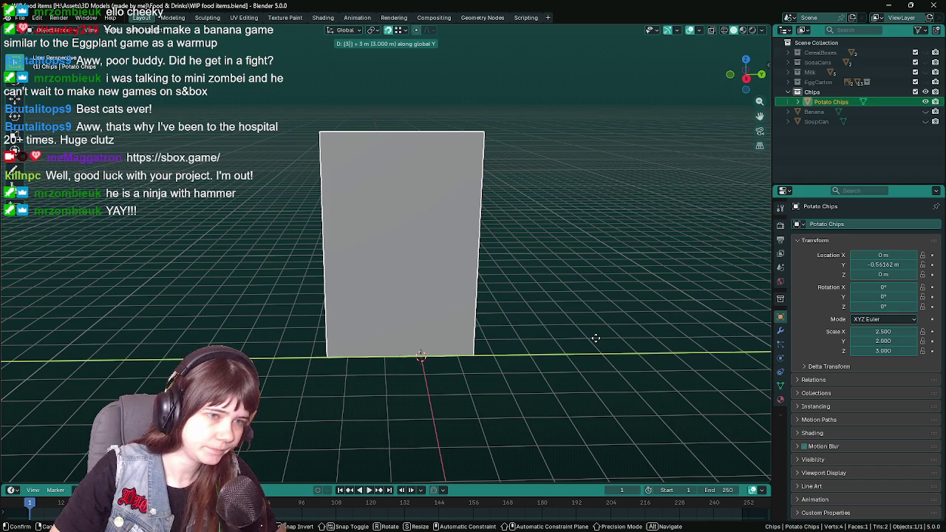
pyautogui.press('Escape')
# Set the Potato Chips plane's Location Y to 0 m and save.
pyautogui.doubleClick(883, 265)
pyautogui.write('0')
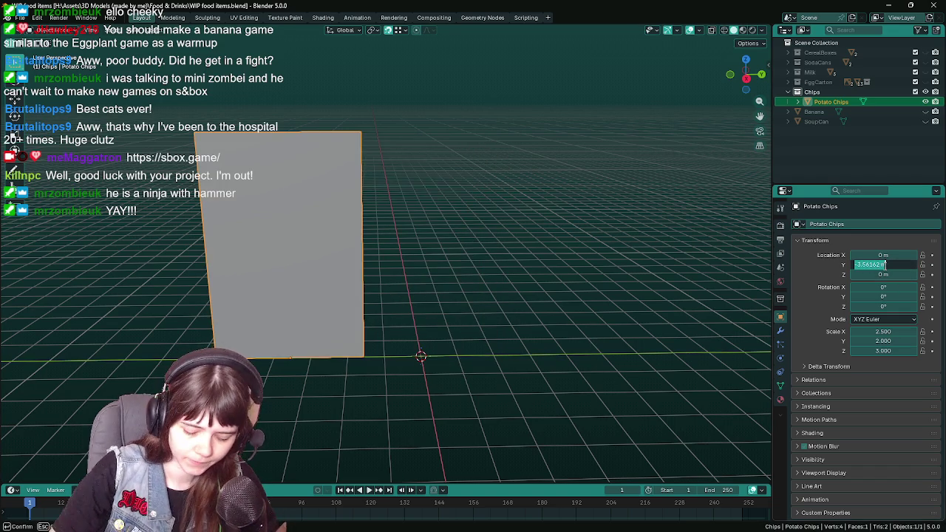
pyautogui.press('Return')
pyautogui.moveTo(496, 372)
pyautogui.mouseDown(button='middle')
pyautogui.moveTo(460, 321)
pyautogui.moveTo(486, 390)
pyautogui.moveTo(524, 383)
pyautogui.moveTo(433, 395)
pyautogui.moveTo(394, 381)
pyautogui.moveTo(413, 379)
pyautogui.mouseUp(button='middle')
pyautogui.hotkey('ctrl', 's')
pyautogui.hotkey('ctrl', 's')
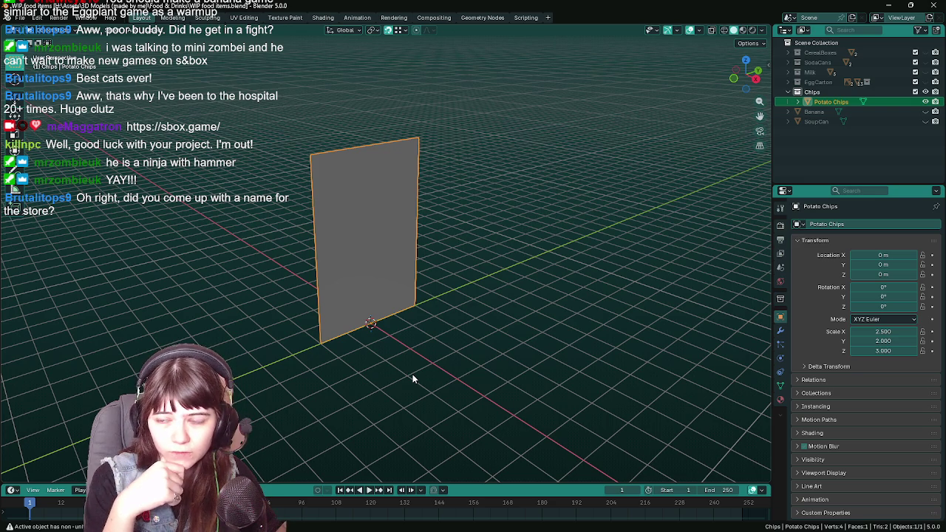
# Review the plane from a few angles, saving each time, and keep the Potato Chips name unchanged.
pyautogui.moveTo(400, 350)
pyautogui.mouseDown(button='middle')
pyautogui.moveTo(367, 351)
pyautogui.moveTo(415, 332)
pyautogui.moveTo(393, 356)
pyautogui.moveTo(414, 359)
pyautogui.mouseUp(button='middle')
pyautogui.hotkey('ctrl', 's')
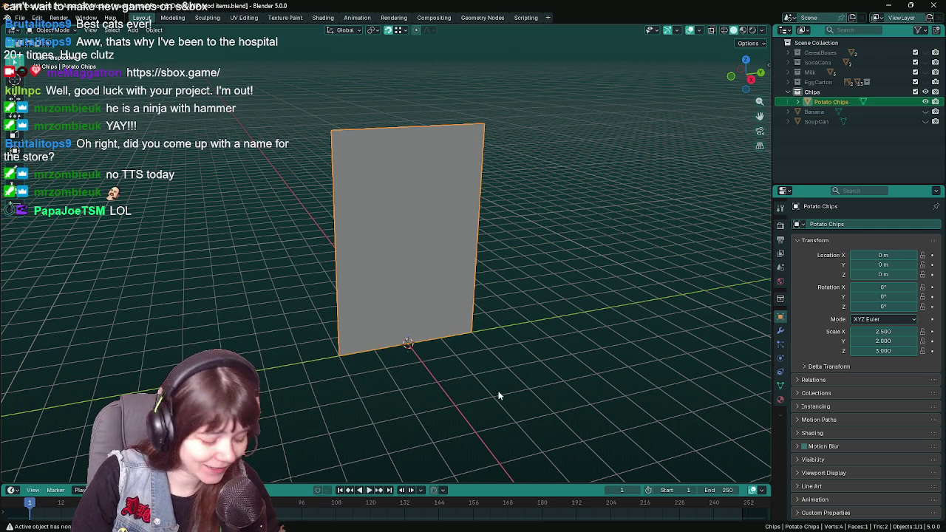
pyautogui.moveTo(450, 353)
pyautogui.mouseDown(button='middle')
pyautogui.moveTo(449, 364)
pyautogui.moveTo(534, 378)
pyautogui.moveTo(425, 356)
pyautogui.moveTo(584, 267)
pyautogui.mouseUp(button='middle')
pyautogui.hotkey('ctrl', 's')
pyautogui.doubleClick(830, 101)
pyautogui.press('Return')
# Duplicate Potato Chips in place, name the copy 'chipbag size', then reselect the original.
pyautogui.hotkey('shift', 'd')
pyautogui.rightClick(584, 266)
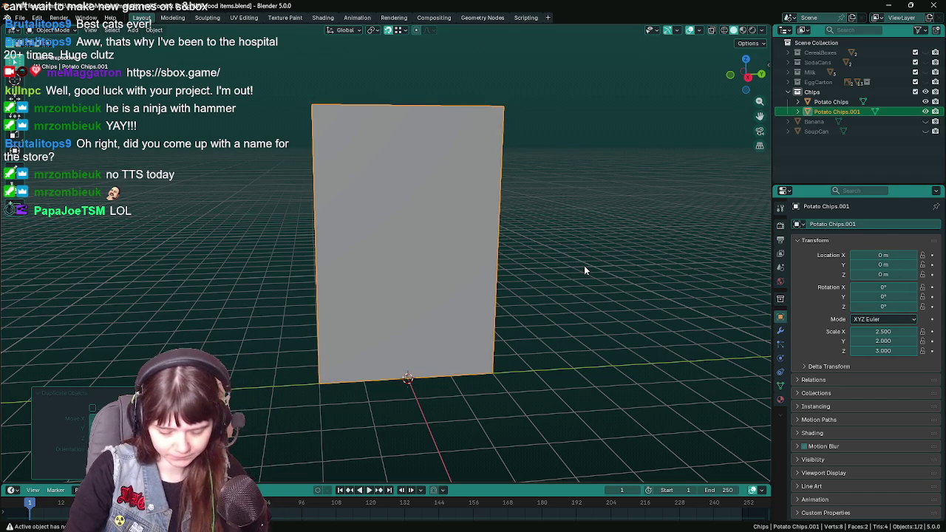
pyautogui.doubleClick(850, 111)
pyautogui.write('c')
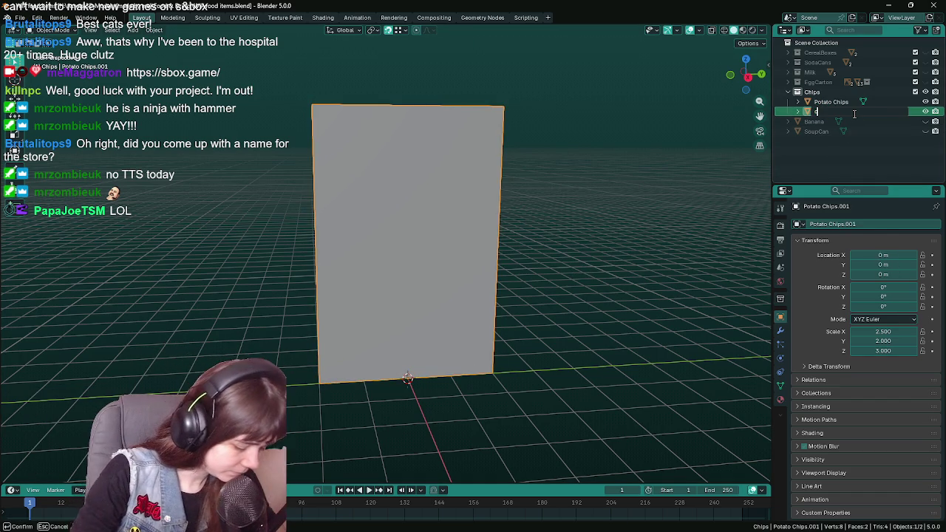
pyautogui.write('hipbag')
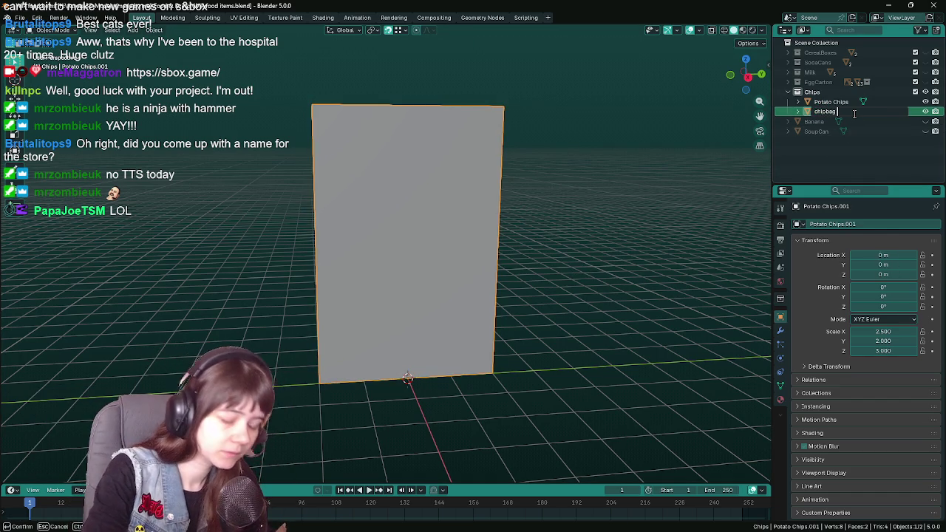
pyautogui.write(' sl')
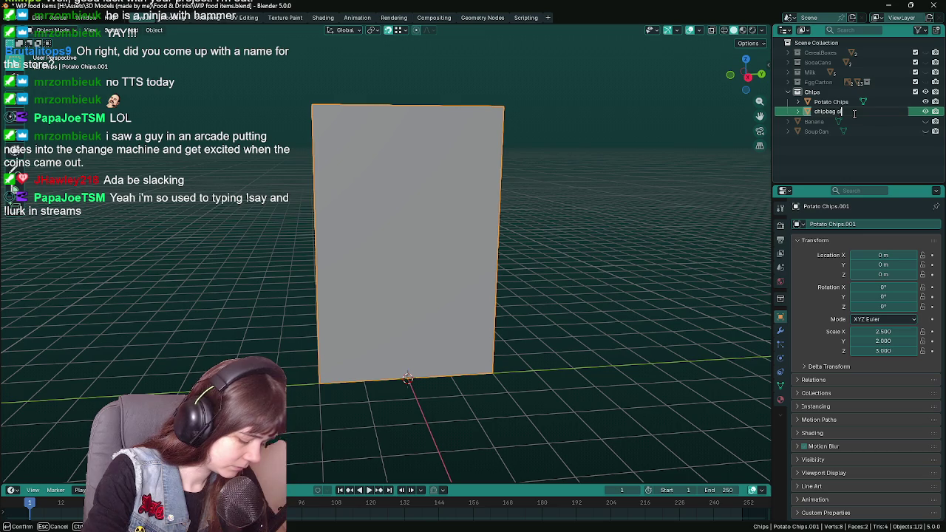
pyautogui.write('e')
pyautogui.press('Return')
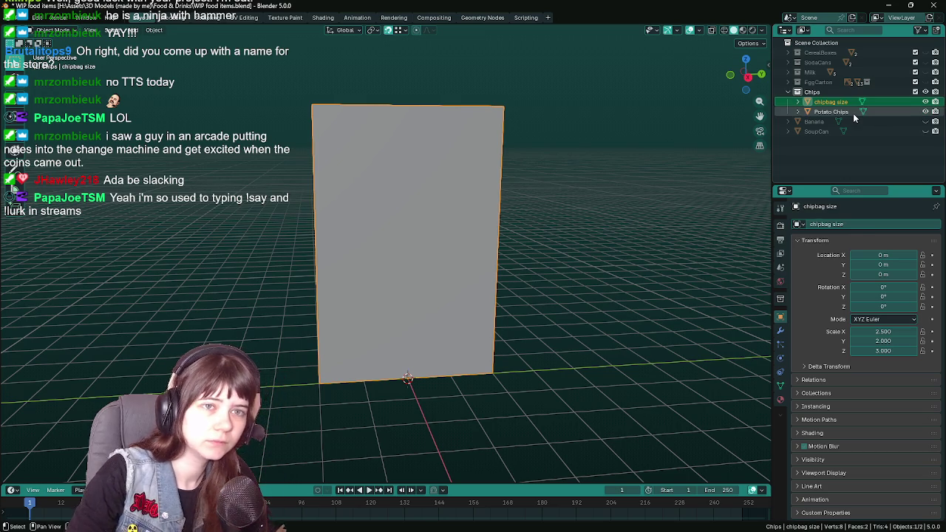
pyautogui.click(909, 111)
# Add a single loop cut across the middle of the Potato Chips plane and save.
pyautogui.moveTo(392, 273)
pyautogui.mouseDown(button='middle')
pyautogui.moveTo(340, 282)
pyautogui.moveTo(353, 244)
pyautogui.mouseUp(button='middle')
pyautogui.press('Tab')
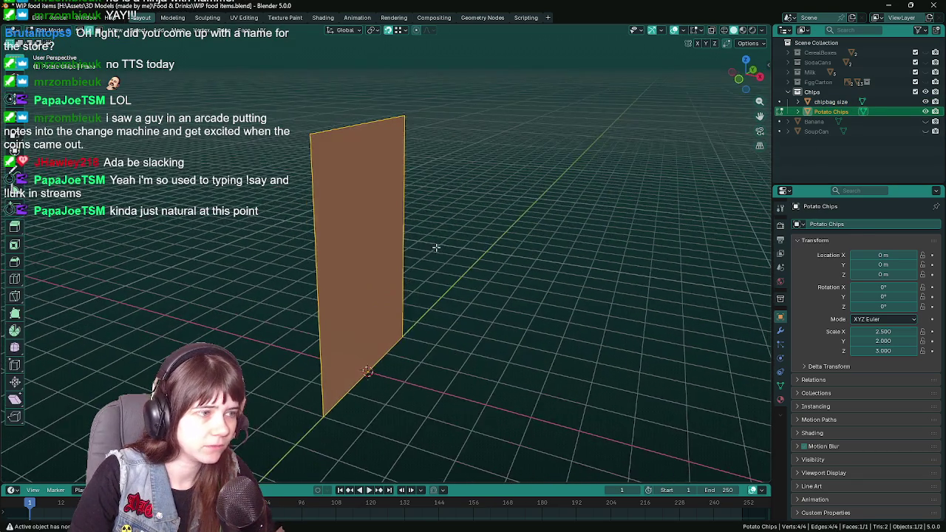
pyautogui.hotkey('ctrl', 'r')
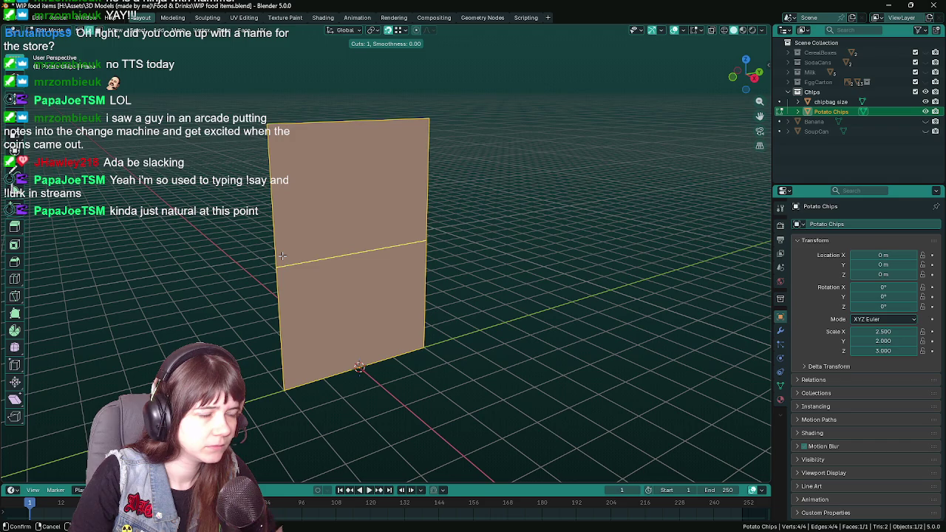
pyautogui.scroll(1, 282, 255)
pyautogui.scroll(1, 282, 255)
pyautogui.scroll(2, 281, 255)
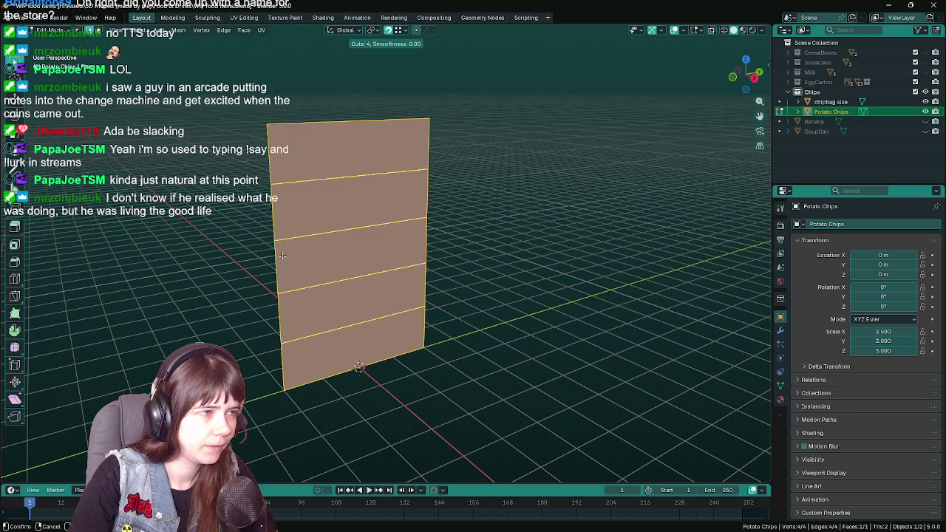
pyautogui.rightClick(282, 255)
pyautogui.hotkey('ctrl', 'r')
pyautogui.click(282, 263)
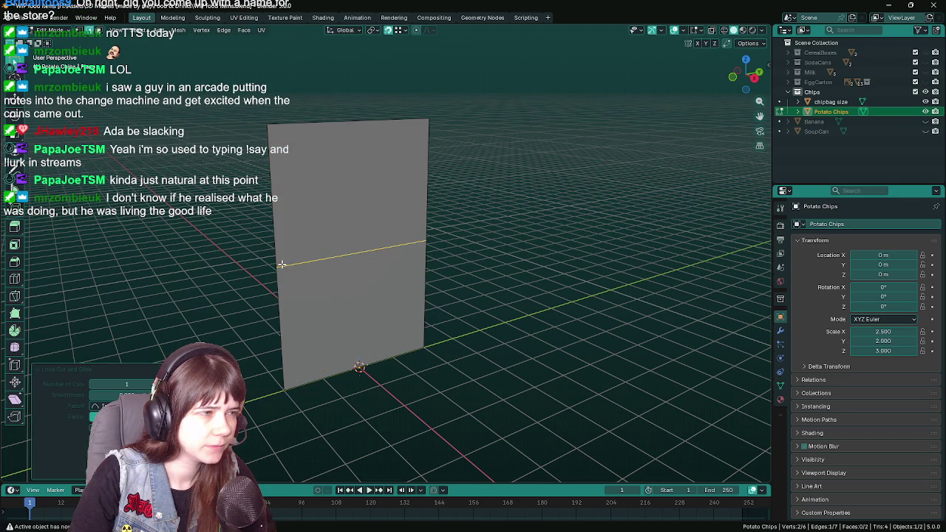
pyautogui.moveTo(418, 291)
pyautogui.mouseDown(button='middle')
pyautogui.moveTo(461, 291)
pyautogui.moveTo(327, 316)
pyautogui.moveTo(392, 302)
pyautogui.moveTo(383, 323)
pyautogui.moveTo(425, 330)
pyautogui.mouseUp(button='middle')
pyautogui.hotkey('ctrl', 's')
# Add a Mirror modifier (X axis, merge 0.001 m) to the plane and save.
pyautogui.hotkey('ctrl', 'z')
pyautogui.press('Tab')
pyautogui.click(780, 330)
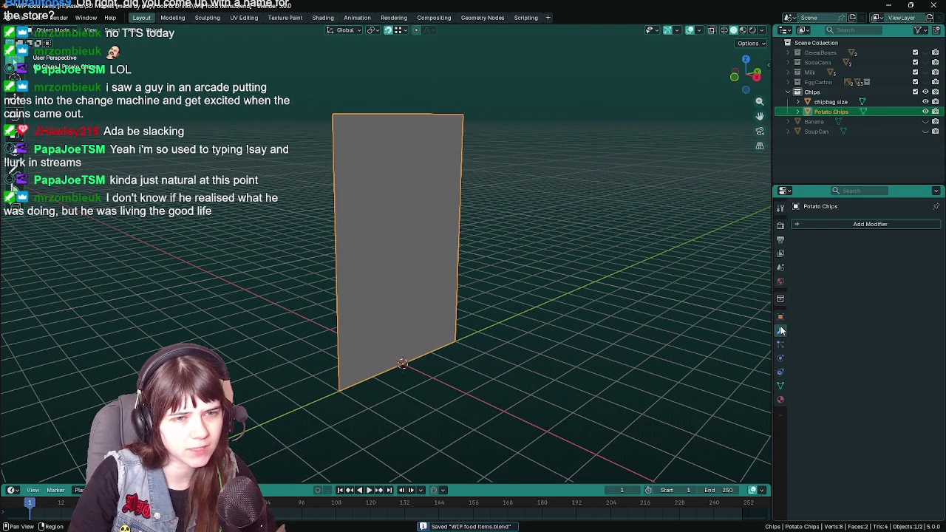
pyautogui.click(831, 224)
pyautogui.moveTo(787, 250)
pyautogui.click(886, 339)
pyautogui.moveTo(518, 329)
pyautogui.mouseDown(button='middle')
pyautogui.moveTo(443, 330)
pyautogui.moveTo(451, 331)
pyautogui.mouseUp(button='middle')
pyautogui.hotkey('ctrl', 's')
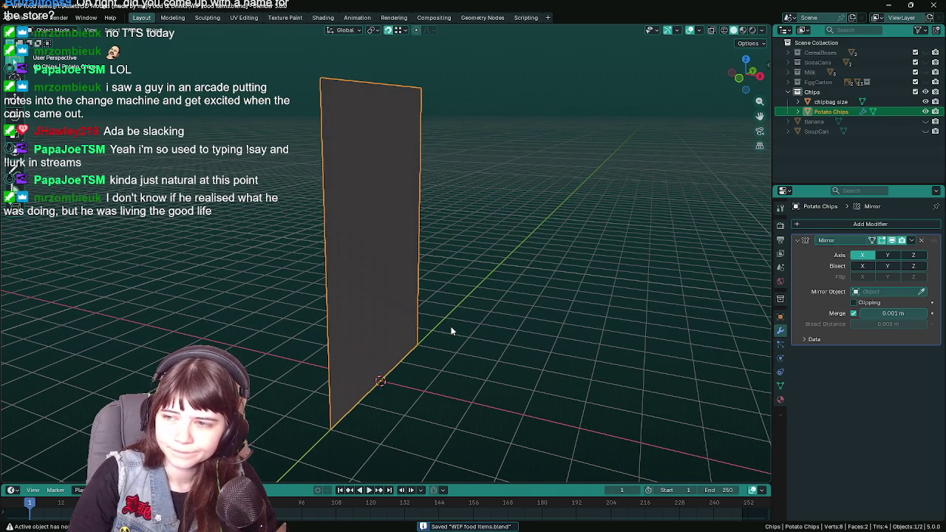
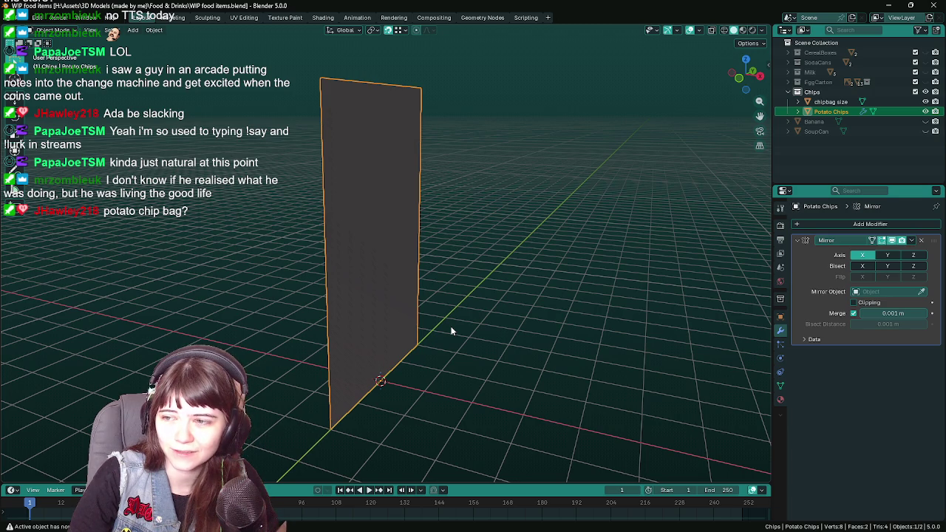
# Save 'WIP food items.blend' and put the Potato Chips plane into Edit Mode.
pyautogui.moveTo(450, 331)
pyautogui.mouseDown(button='middle')
pyautogui.moveTo(433, 331)
pyautogui.moveTo(422, 316)
pyautogui.mouseUp(button='middle')
pyautogui.hotkey('ctrl', 's')
pyautogui.hotkey('ctrl', 's')
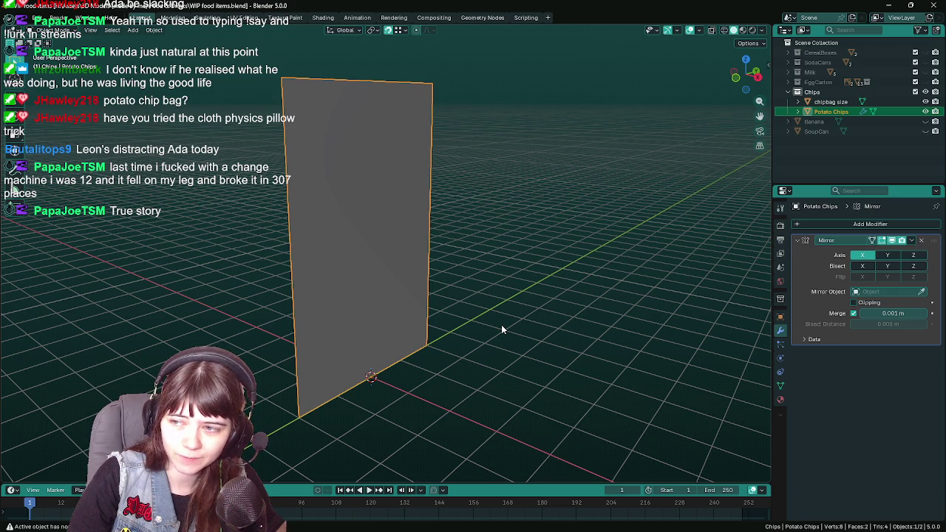
pyautogui.moveTo(462, 320)
pyautogui.mouseDown(button='middle')
pyautogui.moveTo(468, 341)
pyautogui.moveTo(520, 326)
pyautogui.moveTo(538, 335)
pyautogui.mouseUp(button='middle')
pyautogui.hotkey('ctrl', 's')
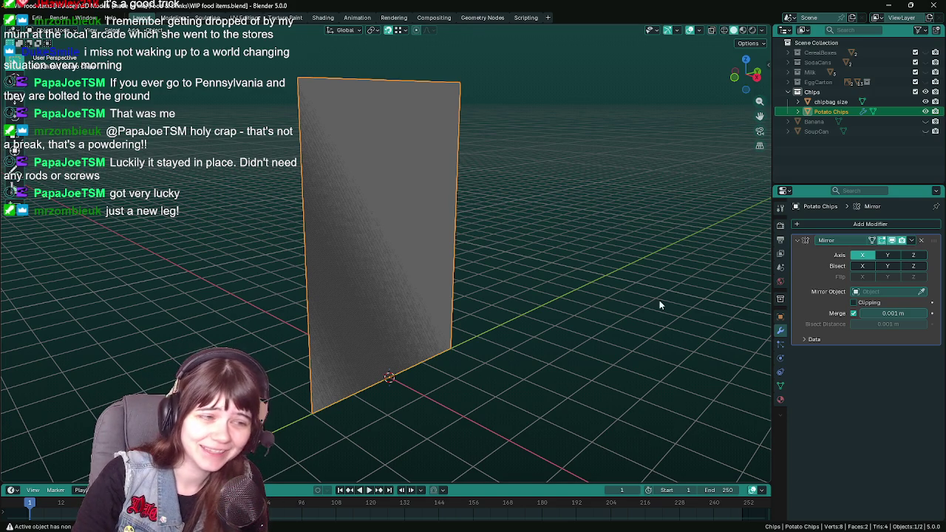
pyautogui.moveTo(614, 309)
pyautogui.mouseDown(button='middle')
pyautogui.moveTo(625, 310)
pyautogui.moveTo(587, 326)
pyautogui.mouseUp(button='middle')
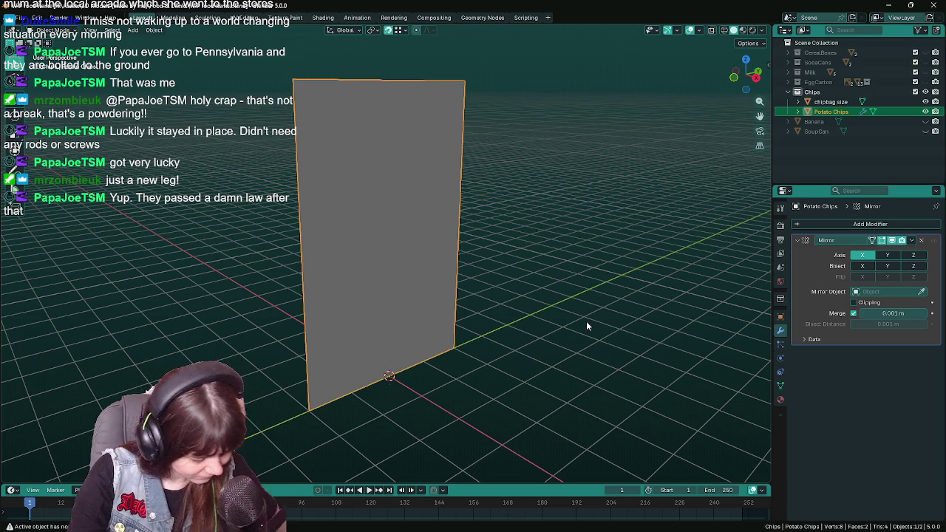
pyautogui.hotkey('ctrl', 's')
pyautogui.moveTo(586, 326); pyautogui.dragTo(519, 323, button='middle')
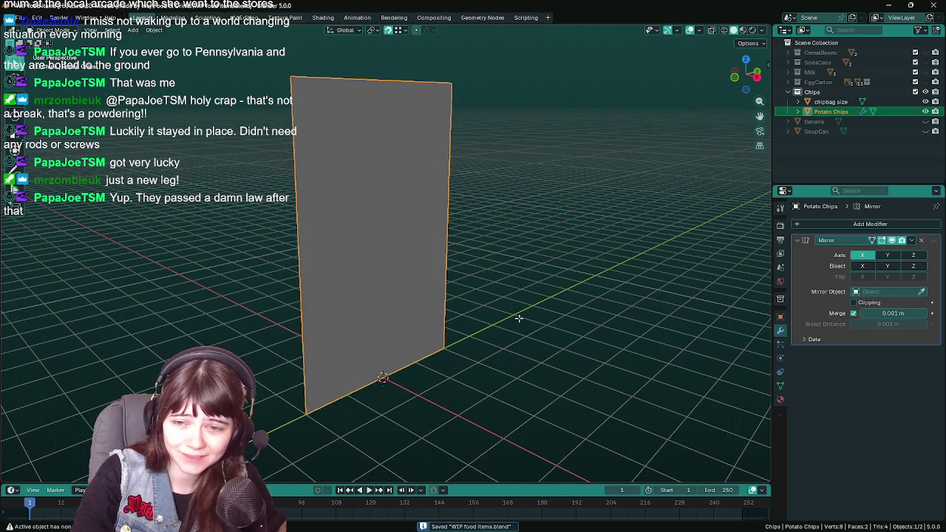
pyautogui.press('Tab')
pyautogui.hotkey('ctrl', 'r')
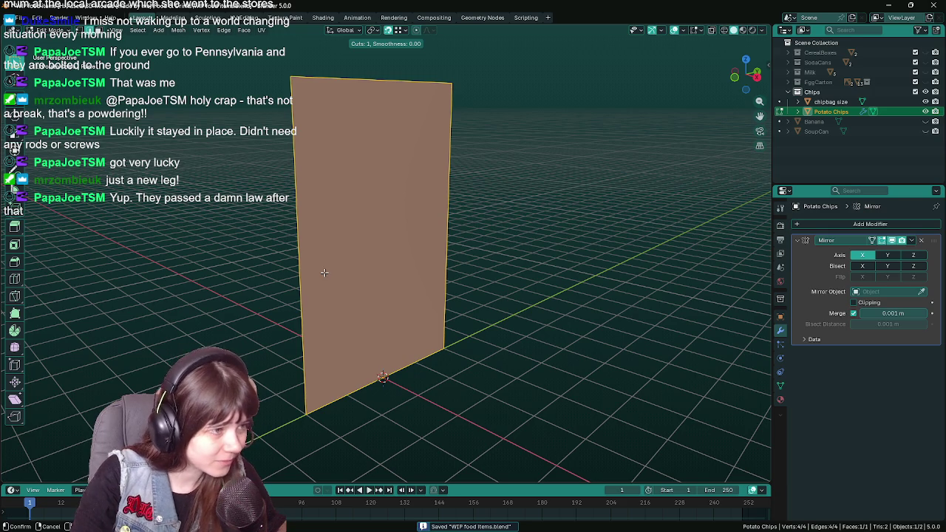
# Add seven evenly spaced horizontal loop cuts across the plane.
pyautogui.scroll(5, 308, 252)
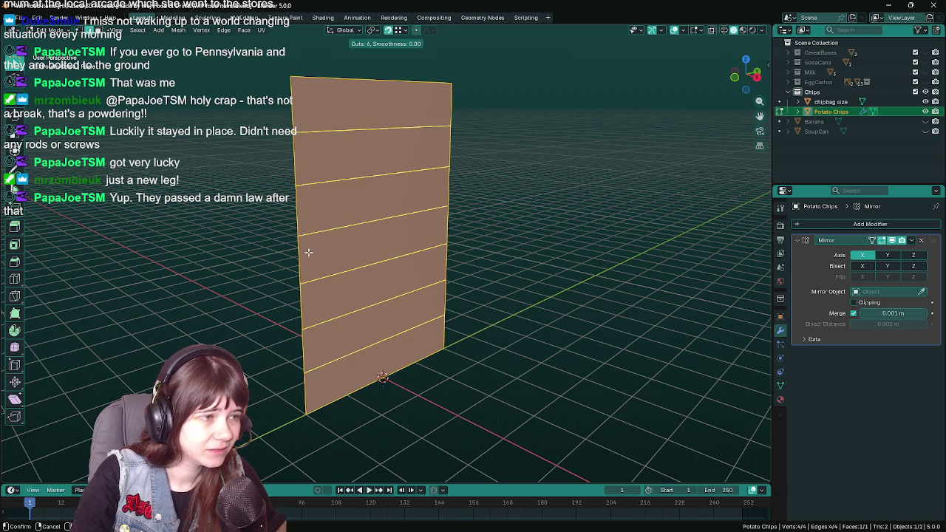
pyautogui.scroll(1, 309, 252)
pyautogui.scroll(-2, 309, 252)
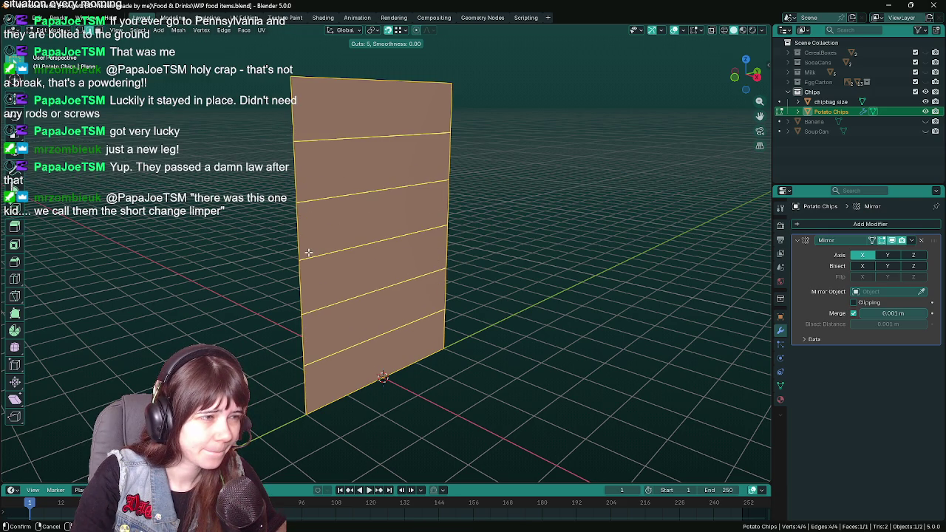
pyautogui.scroll(2, 309, 252)
pyautogui.click(309, 252)
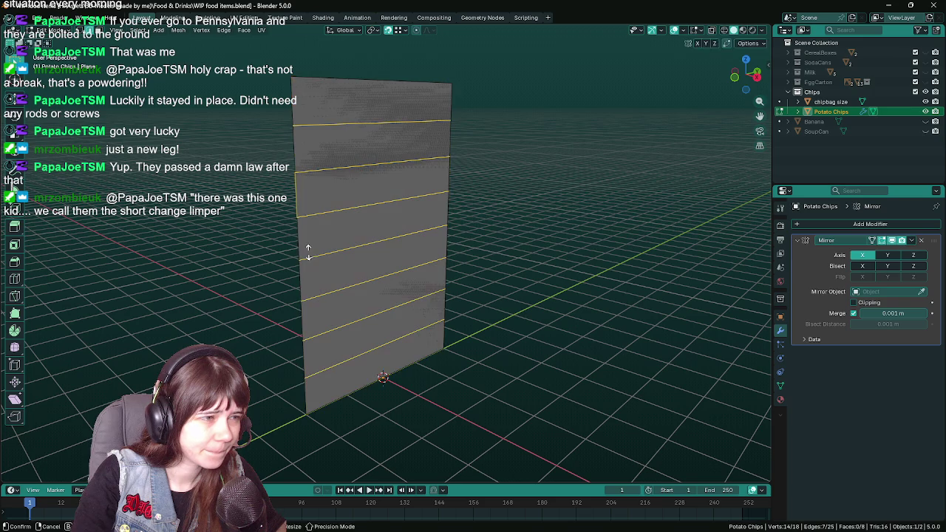
# Inspect the cut plane from a few angles and save the file again.
pyautogui.moveTo(515, 308); pyautogui.dragTo(458, 295, button='middle')
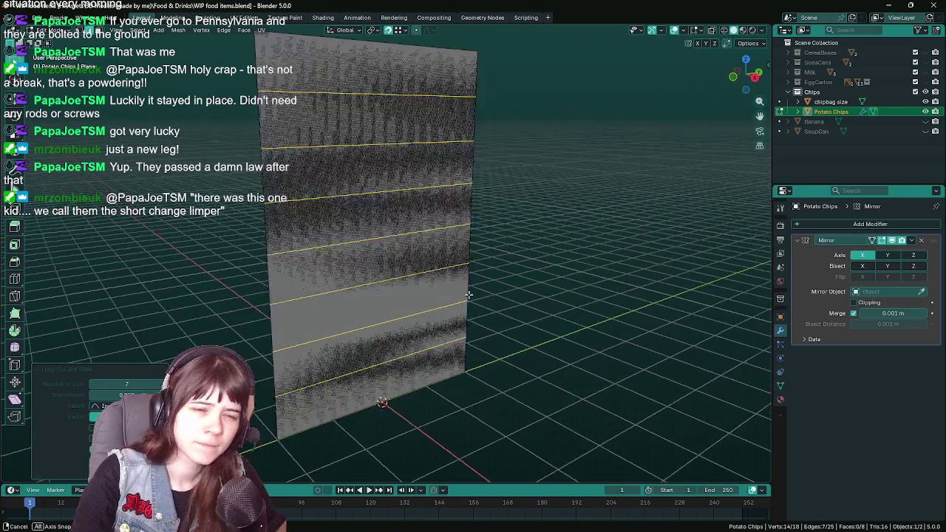
pyautogui.hotkey('ctrl', 's')
pyautogui.scroll(-2, 459, 295)
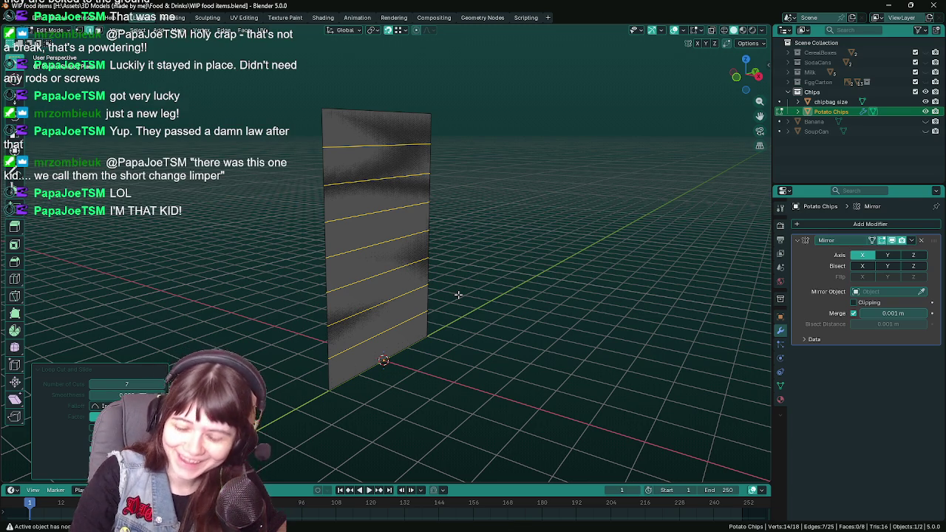
pyautogui.moveTo(455, 293)
pyautogui.mouseDown(button='middle')
pyautogui.moveTo(450, 285)
pyautogui.moveTo(498, 289)
pyautogui.mouseUp(button='middle')
pyautogui.hotkey('ctrl', 's')
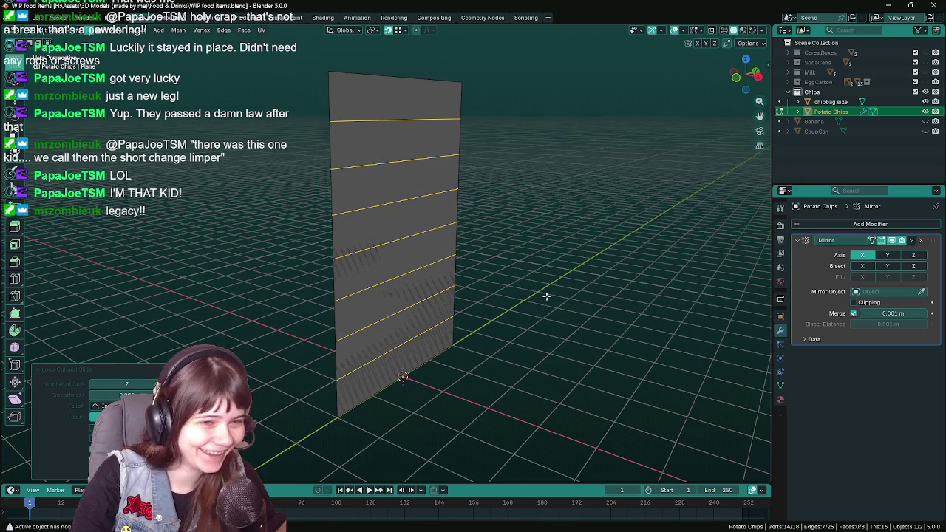
pyautogui.click(858, 224)
pyautogui.moveTo(795, 257)
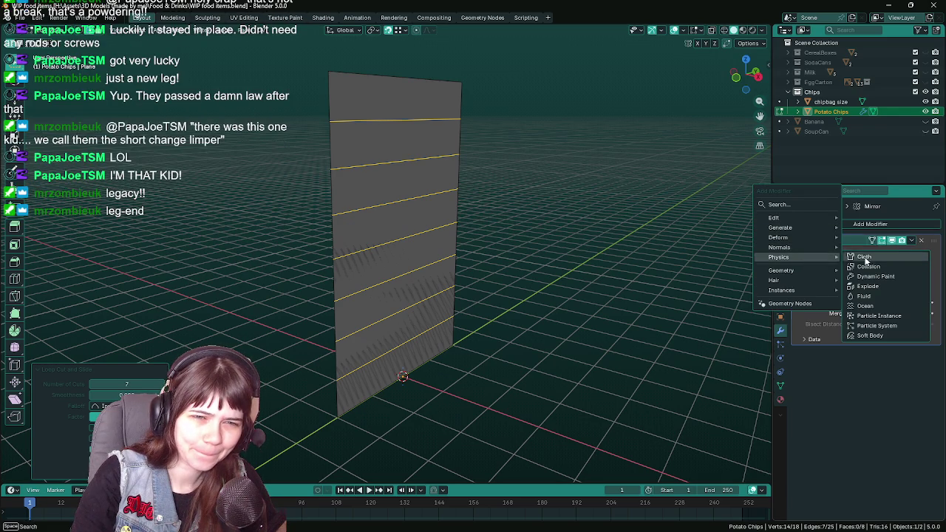
# Add Cloth physics to the plane and show its physics settings.
pyautogui.click(869, 257)
pyautogui.click(920, 353)
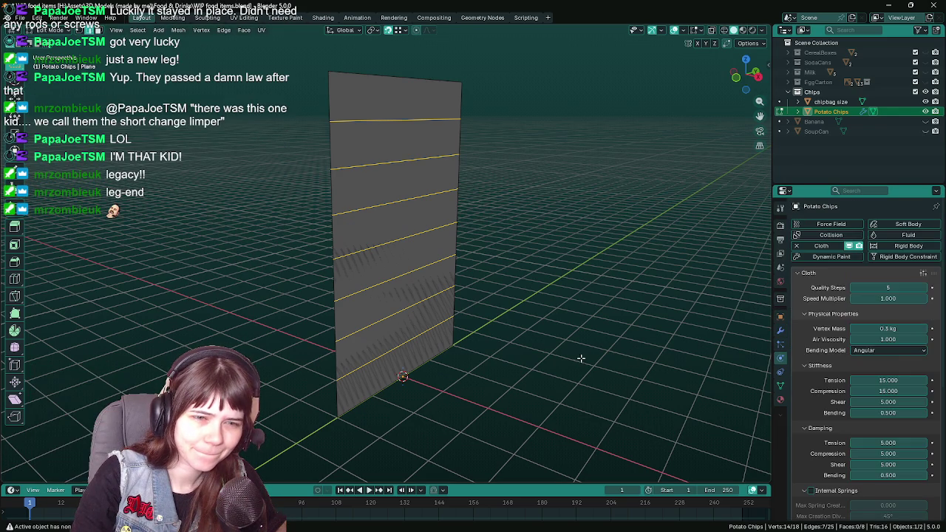
pyautogui.moveTo(529, 350); pyautogui.dragTo(504, 353, button='middle')
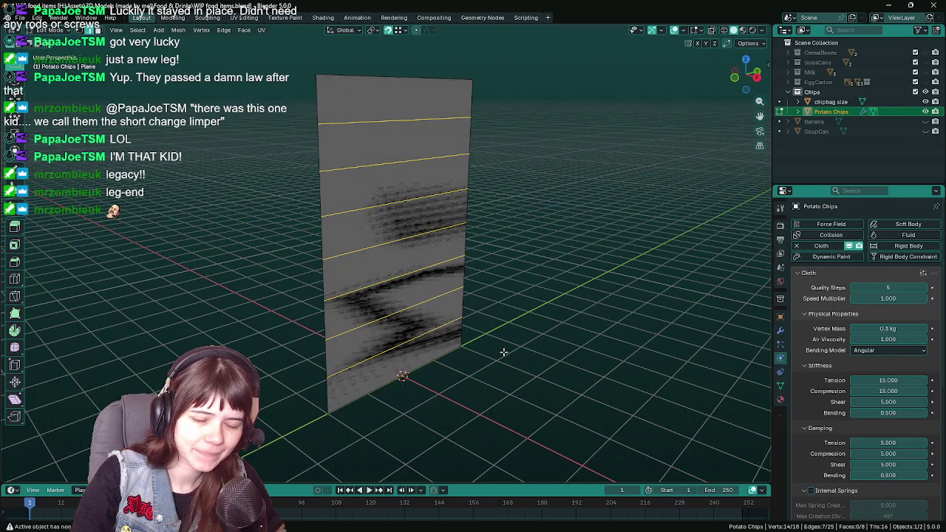
# Return to Object Mode and apply Shade Auto Smooth to the plane.
pyautogui.press('Tab')
pyautogui.rightClick(423, 312)
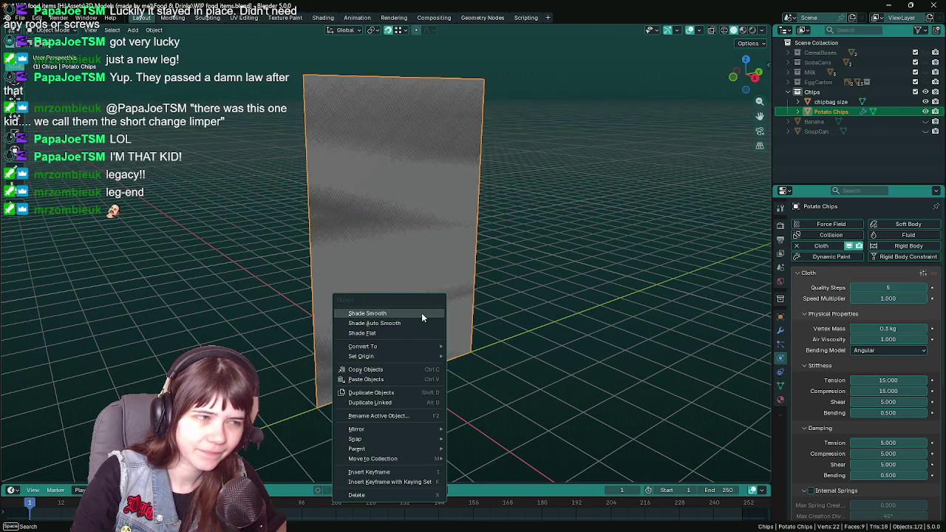
pyautogui.click(400, 323)
pyautogui.moveTo(394, 313)
pyautogui.mouseDown(button='middle')
pyautogui.moveTo(455, 329)
pyautogui.moveTo(443, 346)
pyautogui.mouseUp(button='middle')
# Duplicate the plane and offset the copy 1 m along the X axis.
pyautogui.hotkey('shift', 'd')
pyautogui.press('x')
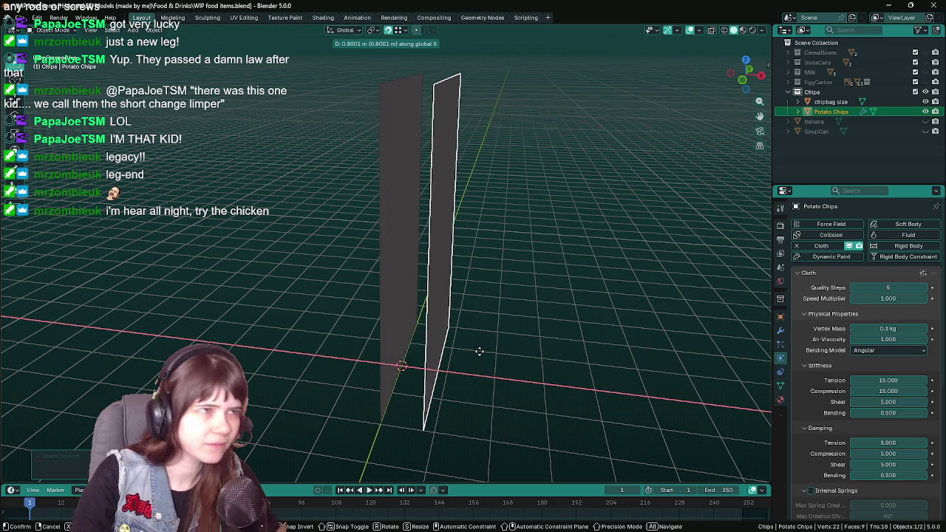
pyautogui.press('1')
pyautogui.press('Return')
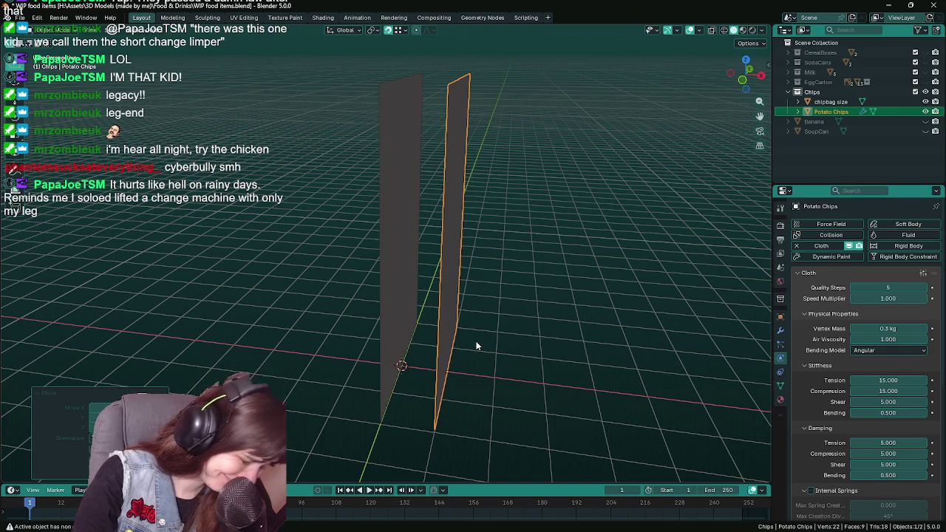
# Save, select the plane's bottom vertex in Edit Mode, and show its modifier stack.
pyautogui.moveTo(455, 323)
pyautogui.mouseDown(button='middle')
pyautogui.moveTo(444, 302)
pyautogui.moveTo(456, 299)
pyautogui.moveTo(458, 343)
pyautogui.mouseUp(button='middle')
pyautogui.hotkey('ctrl', 's')
pyautogui.press('Tab')
pyautogui.click(421, 419)
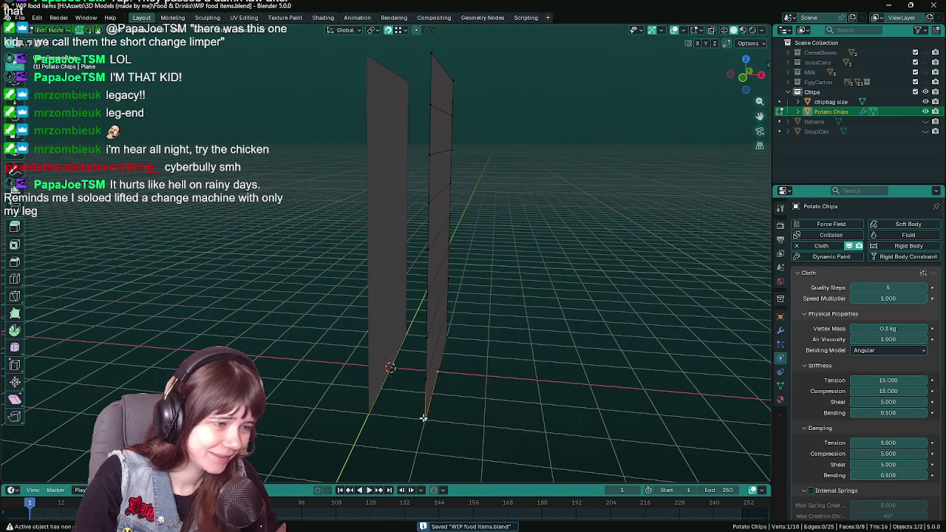
pyautogui.click(779, 330)
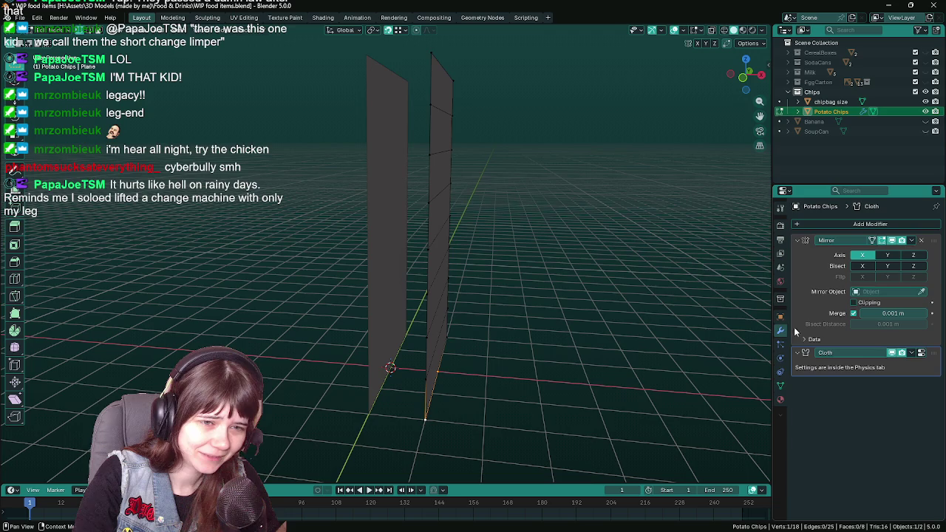
# Set the Mirror modifier to X axis with 'chipbag size' as mirror object and Clipping on.
pyautogui.moveTo(520, 308); pyautogui.dragTo(673, 266, button='middle')
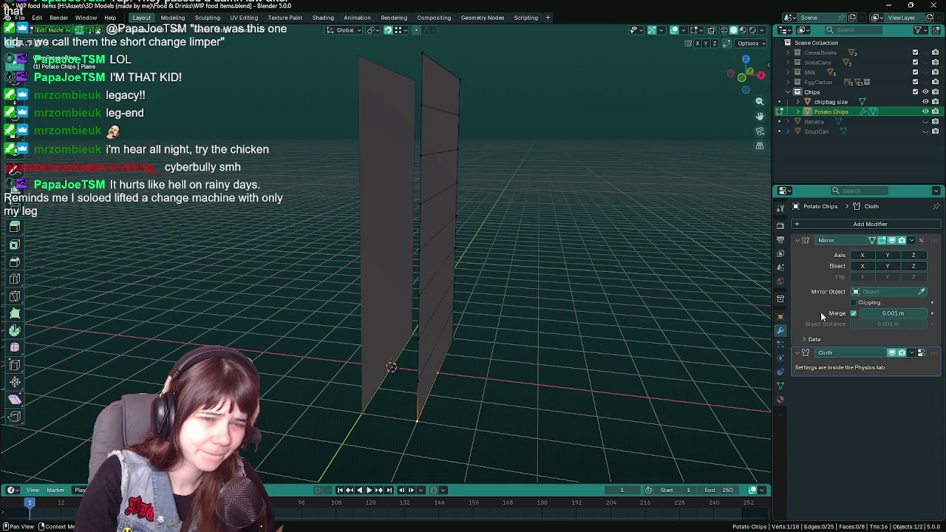
pyautogui.click(779, 318)
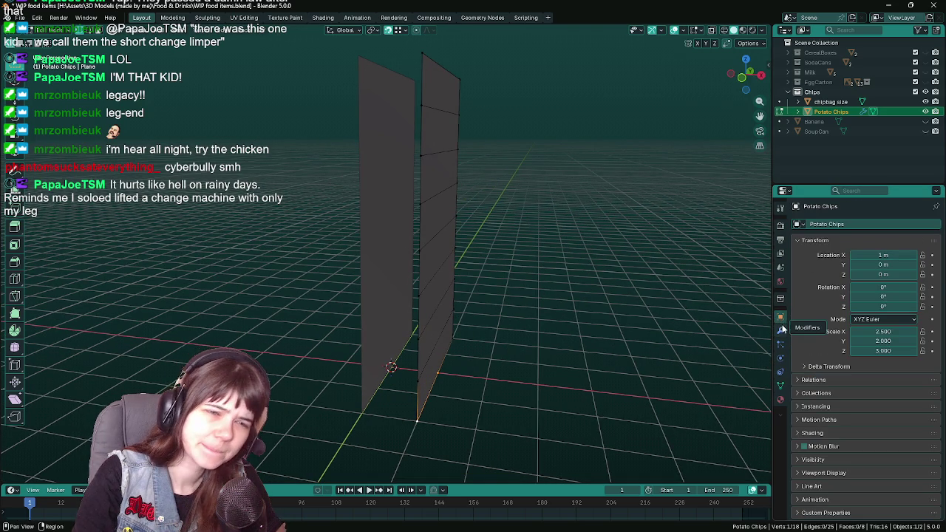
pyautogui.click(781, 331)
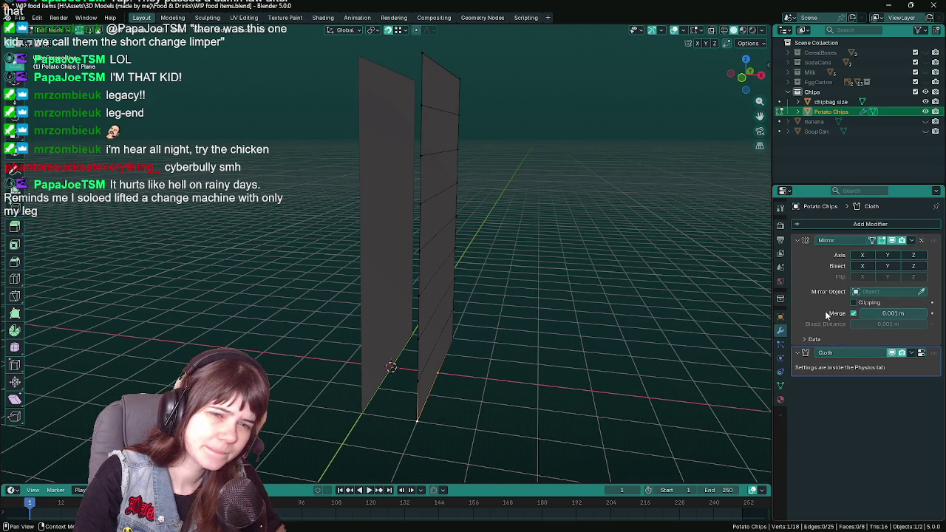
pyautogui.click(922, 291)
pyautogui.click(386, 306)
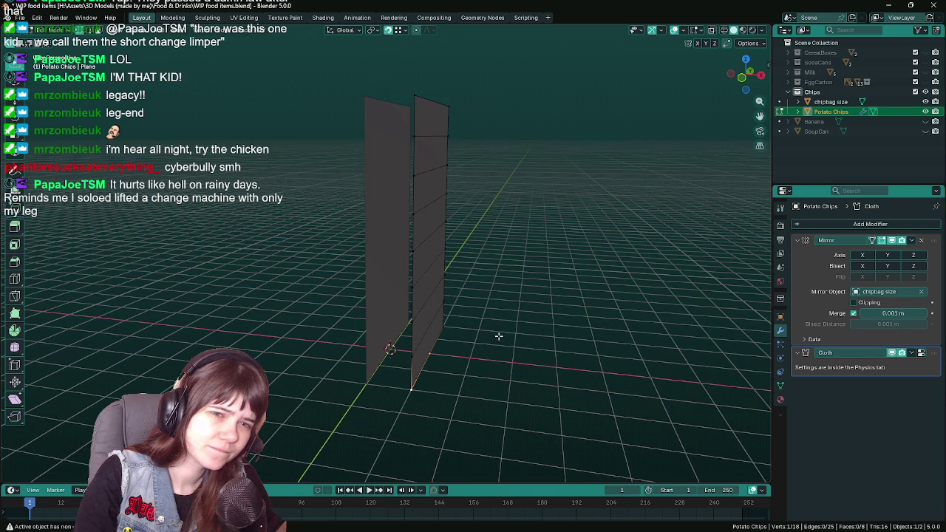
pyautogui.click(861, 256)
pyautogui.moveTo(429, 347)
pyautogui.mouseDown(button='middle')
pyautogui.moveTo(472, 344)
pyautogui.moveTo(433, 410)
pyautogui.mouseUp(button='middle')
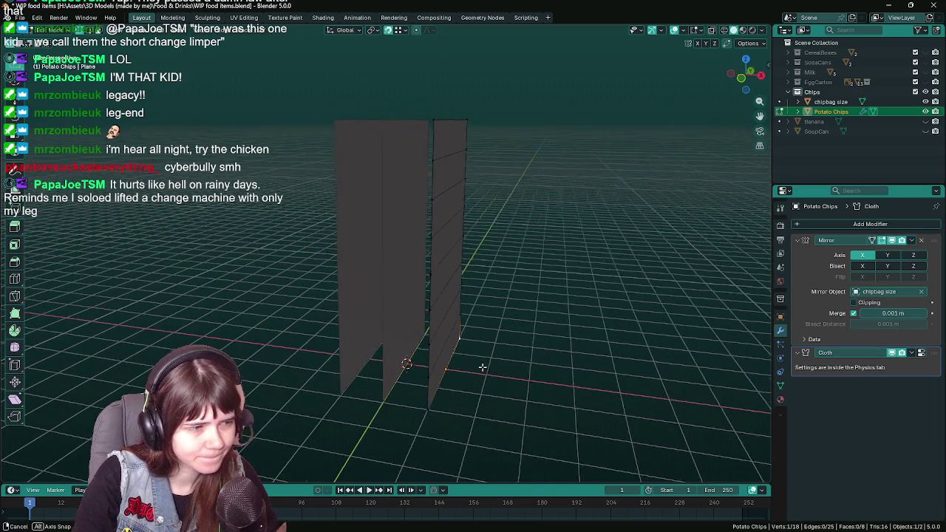
pyautogui.click(854, 304)
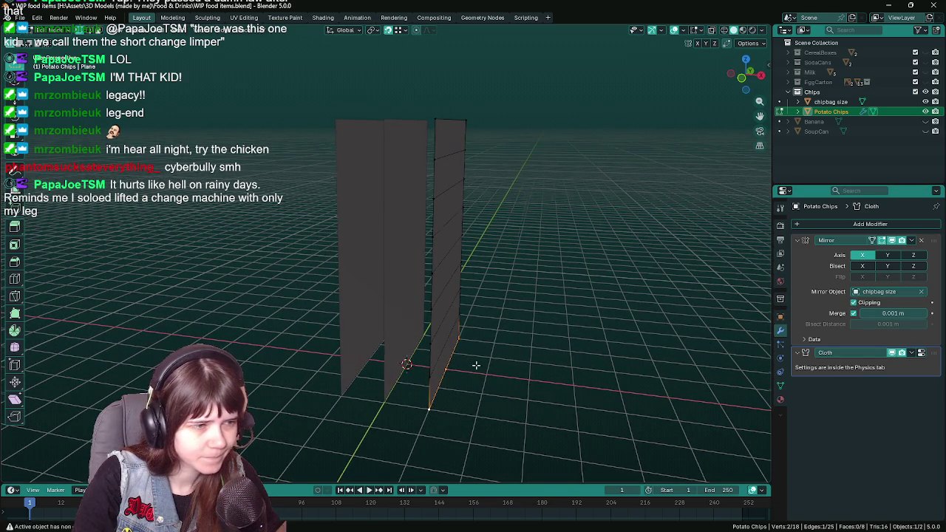
pyautogui.moveTo(468, 363); pyautogui.dragTo(527, 338, button='middle')
# Slant the bag's bottom by moving the vertex along Y, shift the top edge along X, and save.
pyautogui.press('g')
pyautogui.press('y')
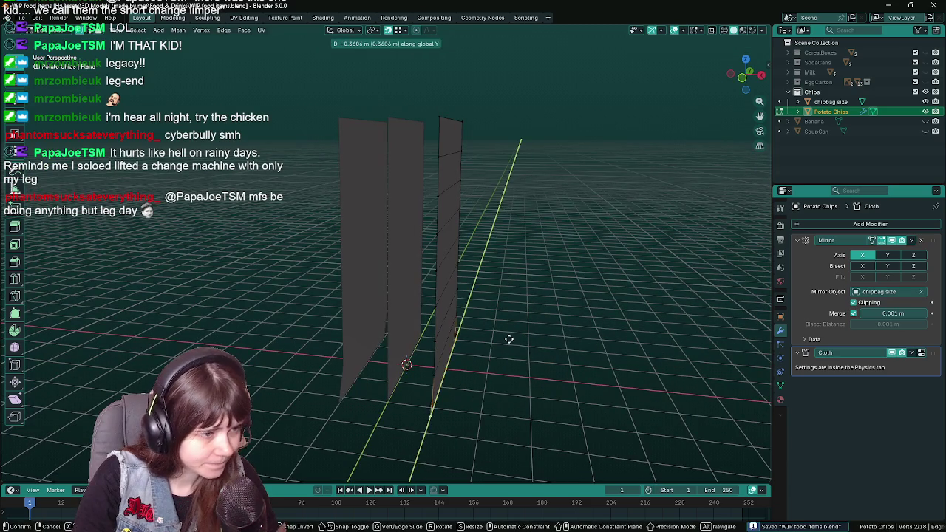
pyautogui.click(482, 337)
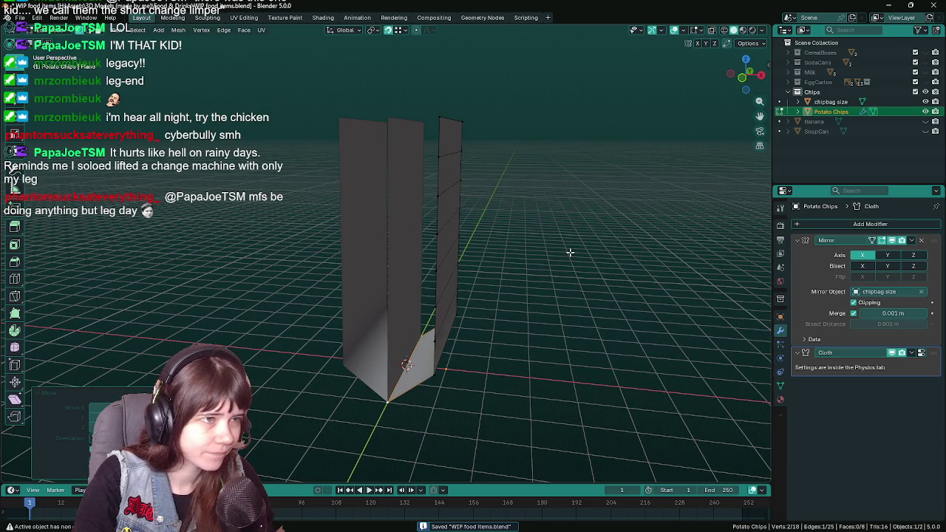
pyautogui.click(443, 120)
pyautogui.press('g')
pyautogui.press('x')
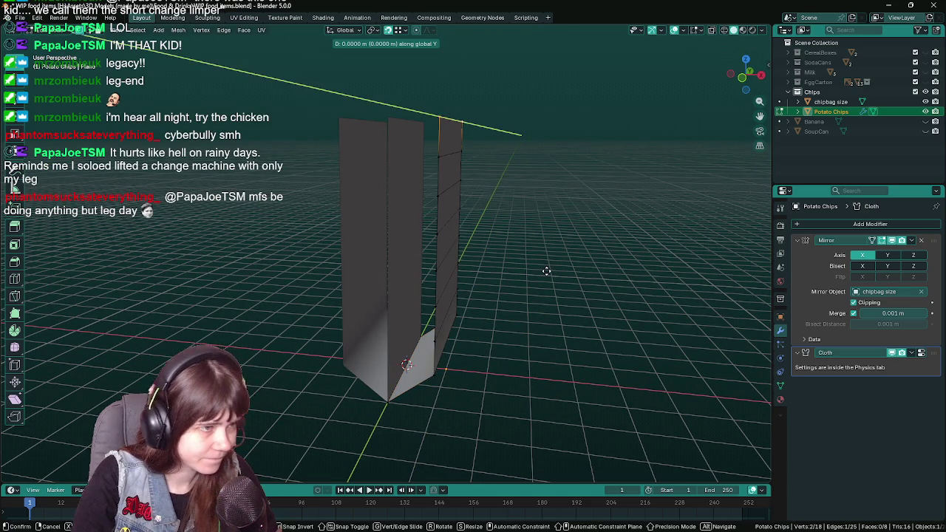
pyautogui.click(501, 269)
pyautogui.moveTo(501, 270)
pyautogui.mouseDown(button='middle')
pyautogui.moveTo(500, 281)
pyautogui.moveTo(520, 288)
pyautogui.moveTo(434, 278)
pyautogui.moveTo(598, 283)
pyautogui.mouseUp(button='middle')
pyautogui.hotkey('ctrl', 's')
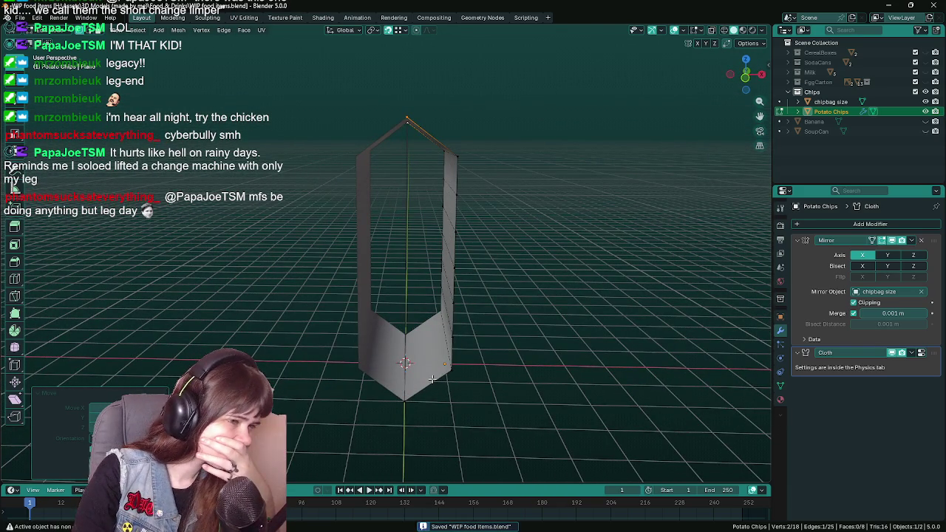
# Insert one more vertical loop cut across the bag without sliding it.
pyautogui.press('g')
pyautogui.press('g')
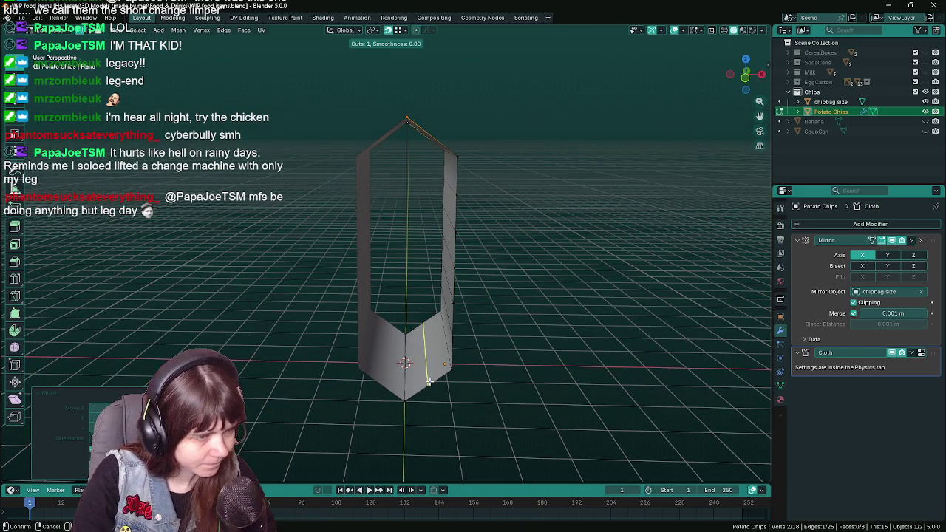
pyautogui.click(432, 380)
pyautogui.moveTo(527, 260); pyautogui.dragTo(504, 265, button='middle')
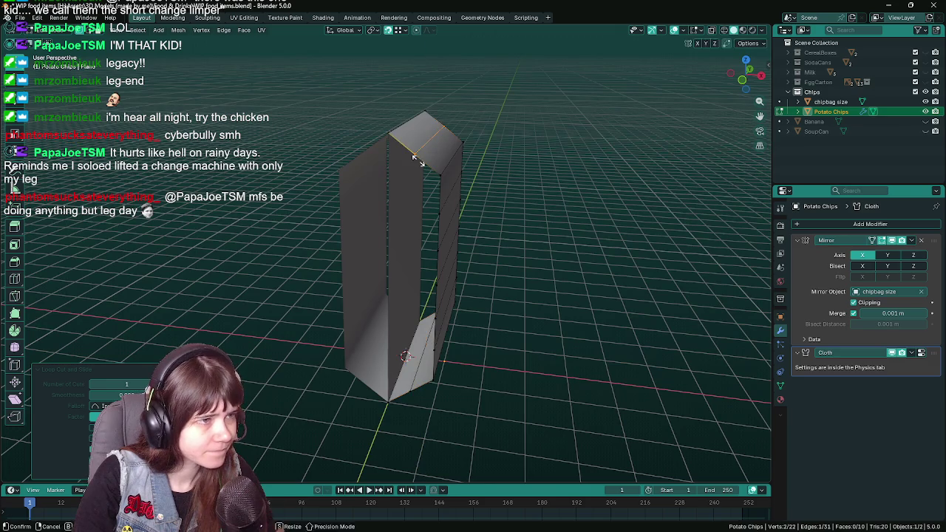
# Return to Object Mode and apply Shade Smooth to the bag.
pyautogui.press('Tab')
pyautogui.moveTo(532, 305); pyautogui.dragTo(507, 308, button='middle')
pyautogui.rightClick(431, 269)
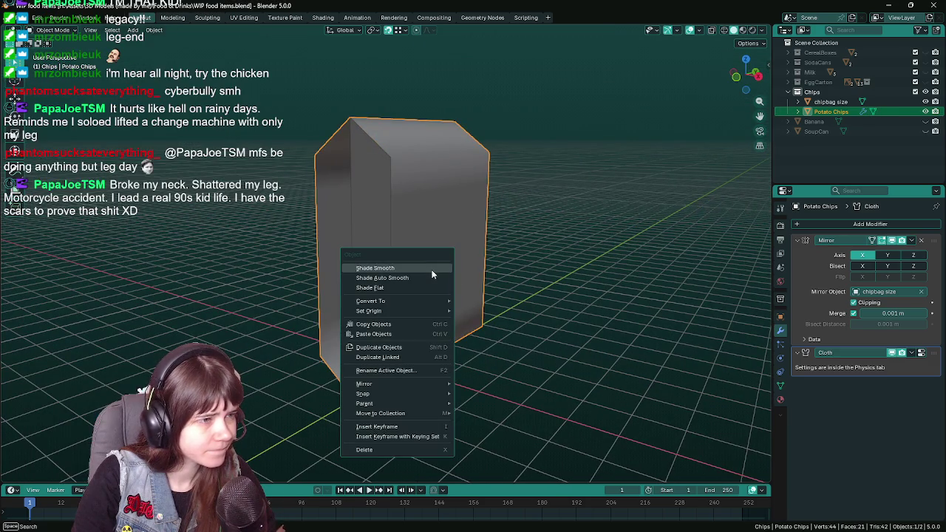
pyautogui.click(432, 269)
pyautogui.moveTo(432, 272); pyautogui.dragTo(508, 274, button='middle')
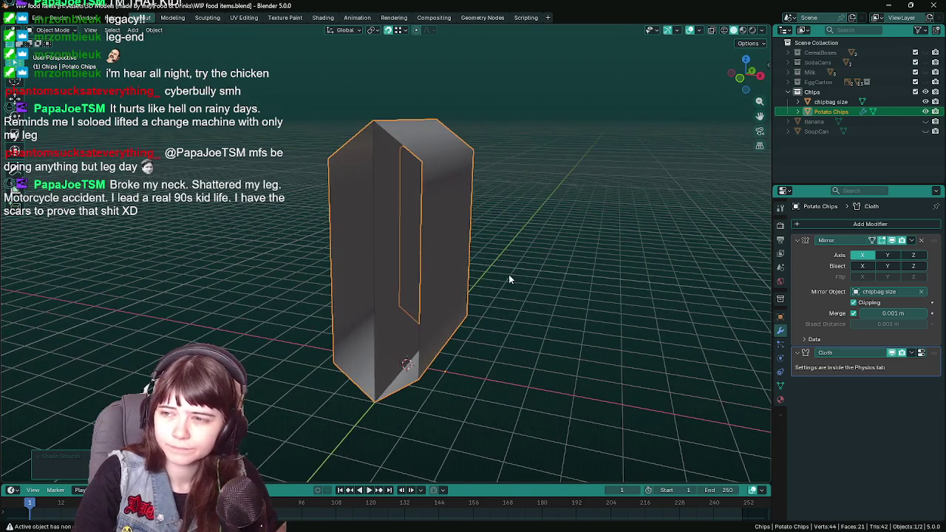